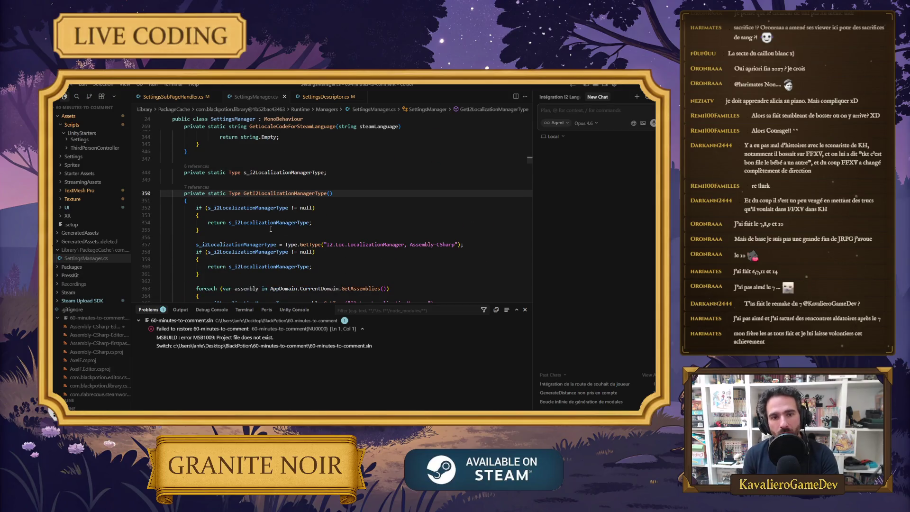
Review the switch in GetLocaleCodeForSteamLanguage, checking the schinese case and its return value.
{"action": "scroll", "coordinate": [244, 202], "scroll_direction": "up", "scroll_amount": 10}
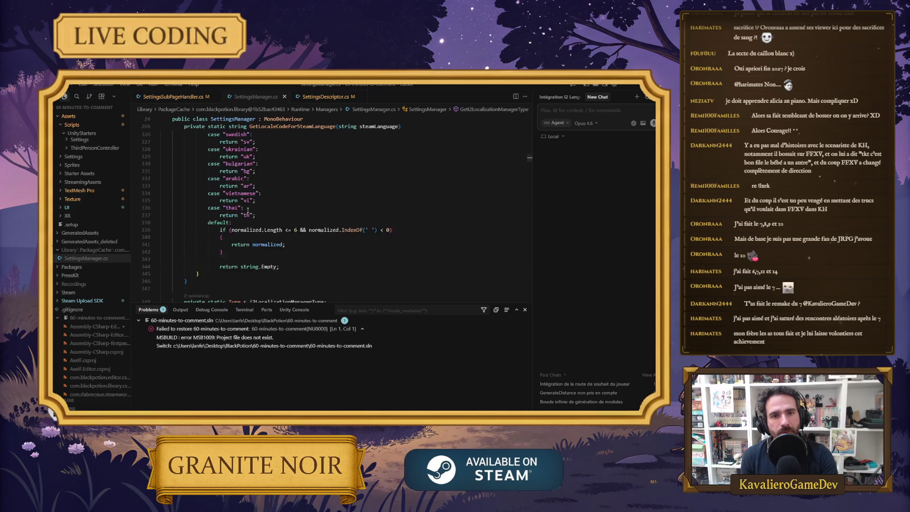
{"action": "scroll", "coordinate": [243, 202], "scroll_direction": "down", "scroll_amount": 2}
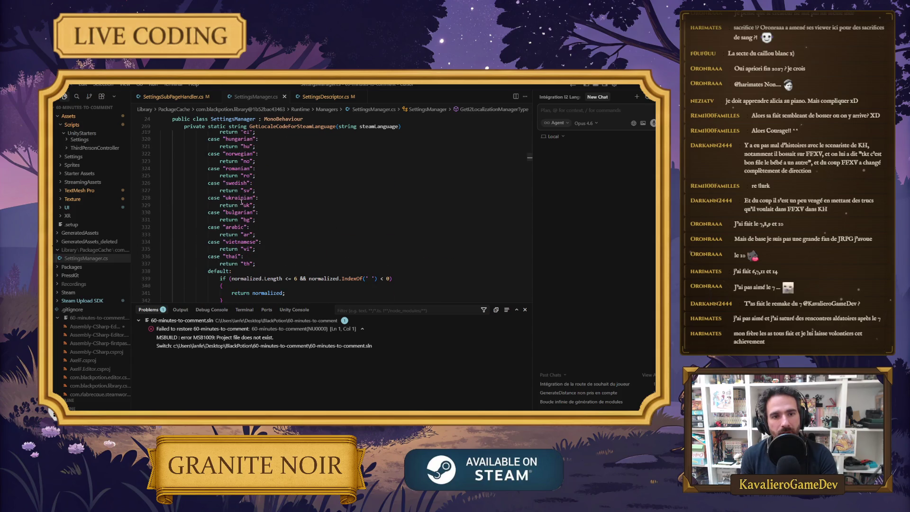
{"action": "scroll", "coordinate": [233, 218], "scroll_direction": "up", "scroll_amount": 8}
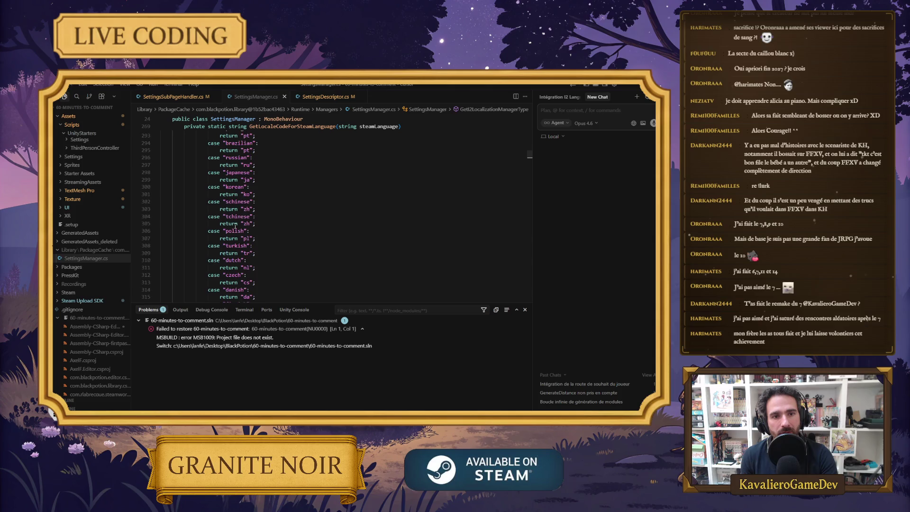
{"action": "triple_click", "coordinate": [246, 202]}
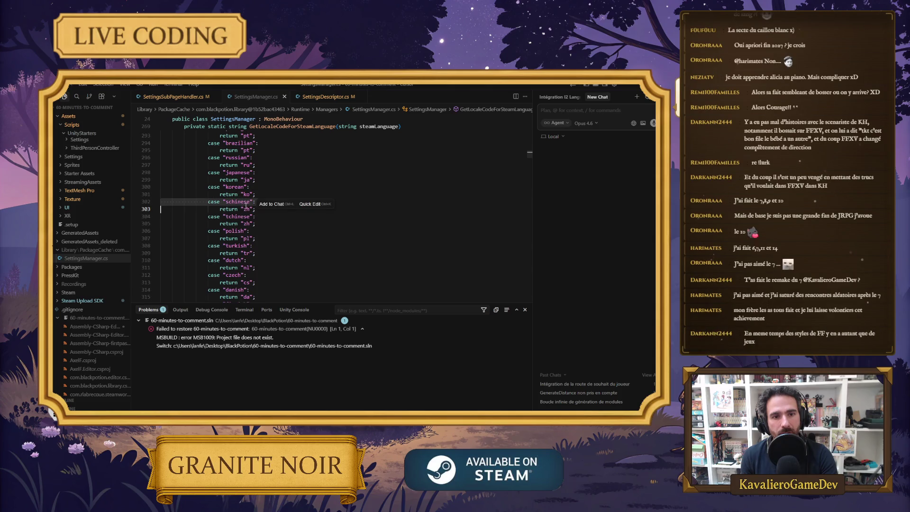
{"action": "left_click", "coordinate": [228, 202]}
{"action": "scroll", "coordinate": [294, 235], "scroll_direction": "up", "scroll_amount": 5}
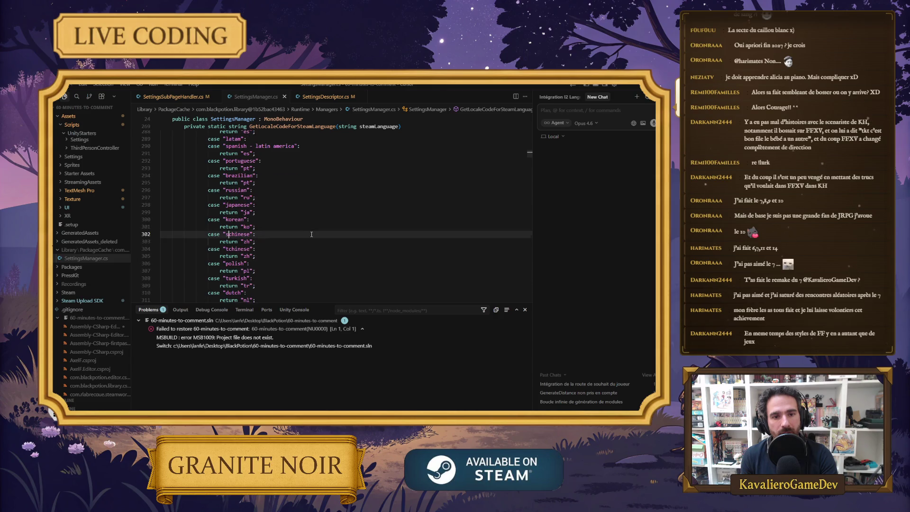
{"action": "scroll", "coordinate": [265, 228], "scroll_direction": "down", "scroll_amount": 4}
{"action": "left_click", "coordinate": [247, 225]}
{"action": "scroll", "coordinate": [305, 221], "scroll_direction": "up", "scroll_amount": 1}
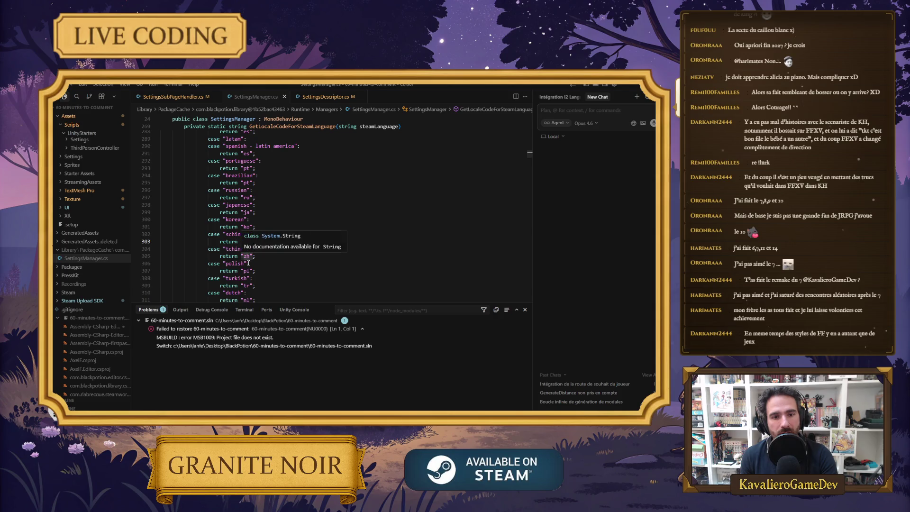
{"action": "scroll", "coordinate": [273, 228], "scroll_direction": "up", "scroll_amount": 5}
{"action": "scroll", "coordinate": [274, 228], "scroll_direction": "down", "scroll_amount": 7}
{"action": "scroll", "coordinate": [273, 228], "scroll_direction": "down", "scroll_amount": 10}
{"action": "scroll", "coordinate": [274, 233], "scroll_direction": "down", "scroll_amount": 2}
{"action": "scroll", "coordinate": [273, 233], "scroll_direction": "up", "scroll_amount": 16}
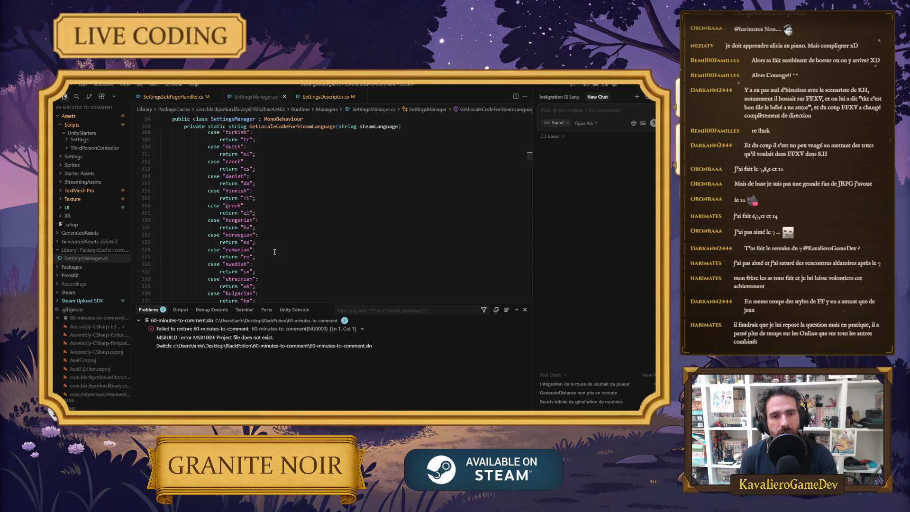
{"action": "scroll", "coordinate": [276, 260], "scroll_direction": "up", "scroll_amount": 3}
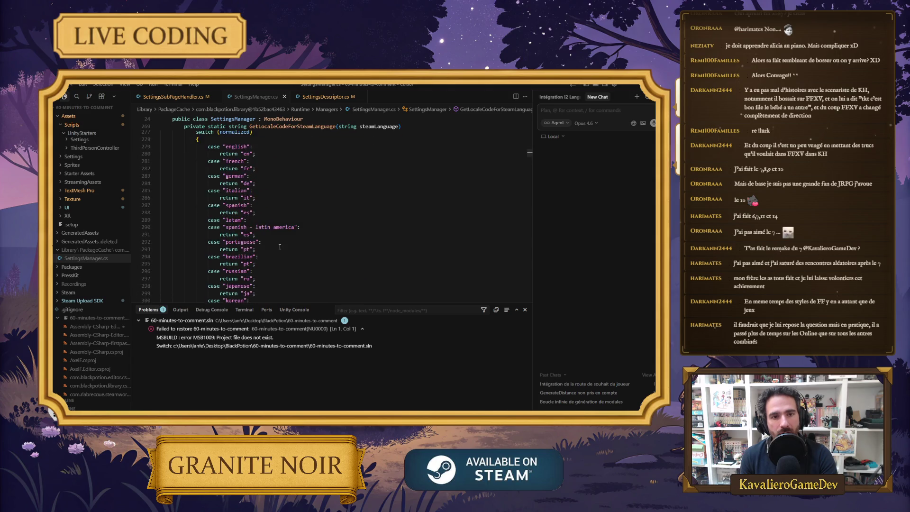
Insert the suggested debug logging line on a new line above the switch.
{"action": "left_click", "coordinate": [295, 204]}
{"action": "key", "text": "Return"}
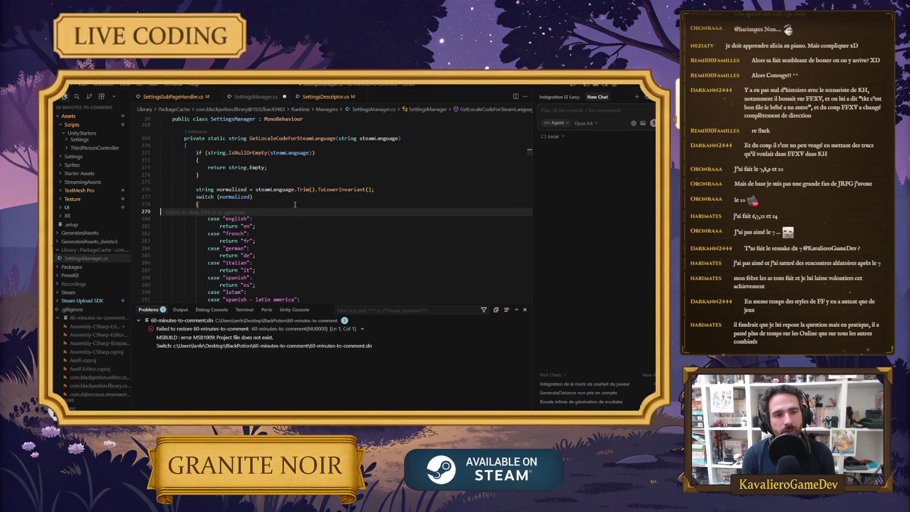
{"action": "key", "text": "ctrl+z"}
{"action": "key", "text": "Up"}
{"action": "key", "text": "Up"}
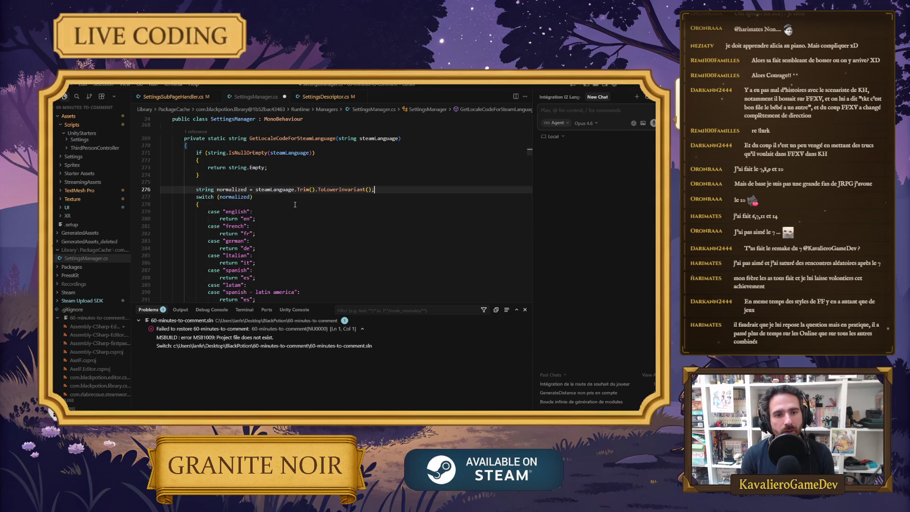
{"action": "key", "text": "End"}
{"action": "key", "text": "Return"}
{"action": "key", "text": "Tab"}
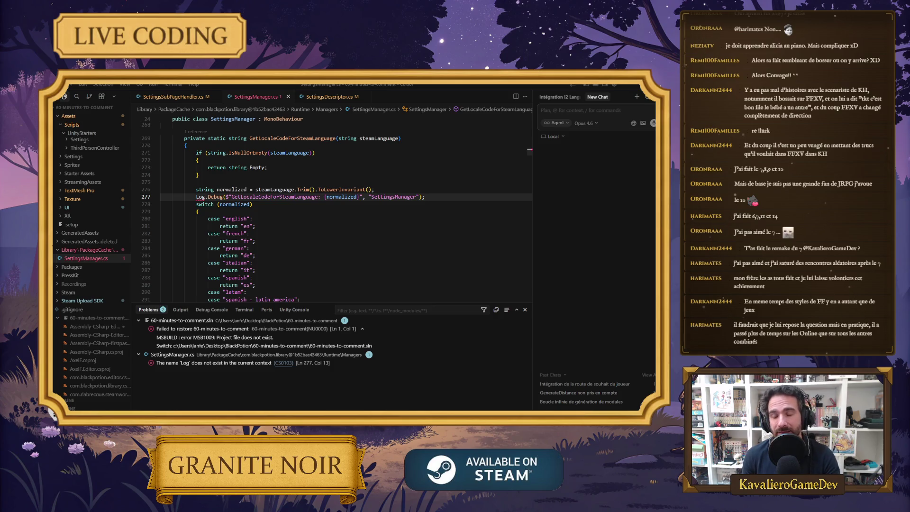
Turn the log into Debug.Log, drop the SettingsManager context argument, and save SettingsManager.cs.
{"action": "left_click", "coordinate": [426, 197]}
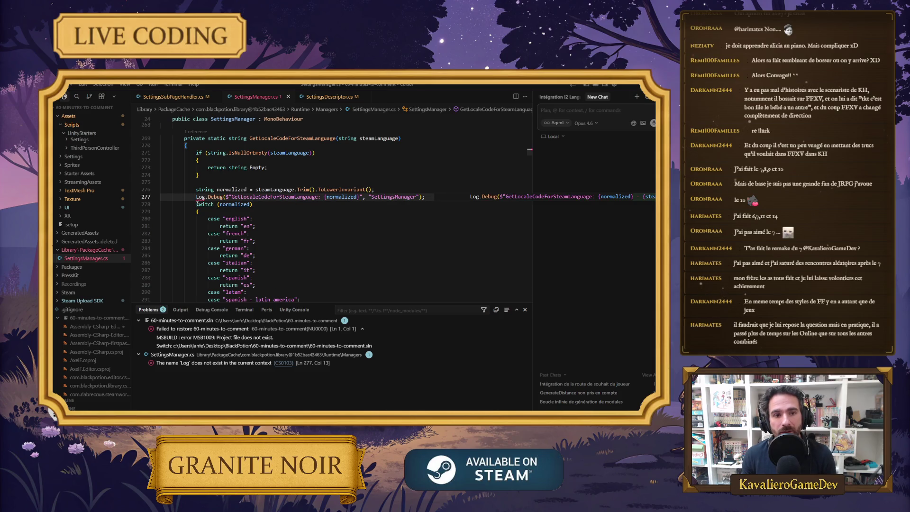
{"action": "left_click", "coordinate": [211, 196]}
{"action": "key", "text": "BackSpace"}
{"action": "key", "text": "BackSpace"}
{"action": "key", "text": "BackSpace"}
{"action": "key", "text": "Tab"}
{"action": "key", "text": "Tab"}
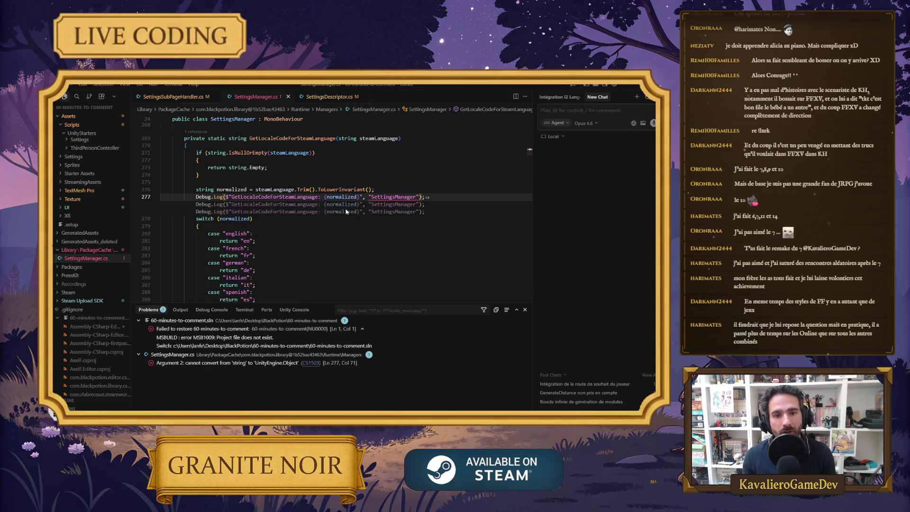
{"action": "left_click", "coordinate": [403, 198]}
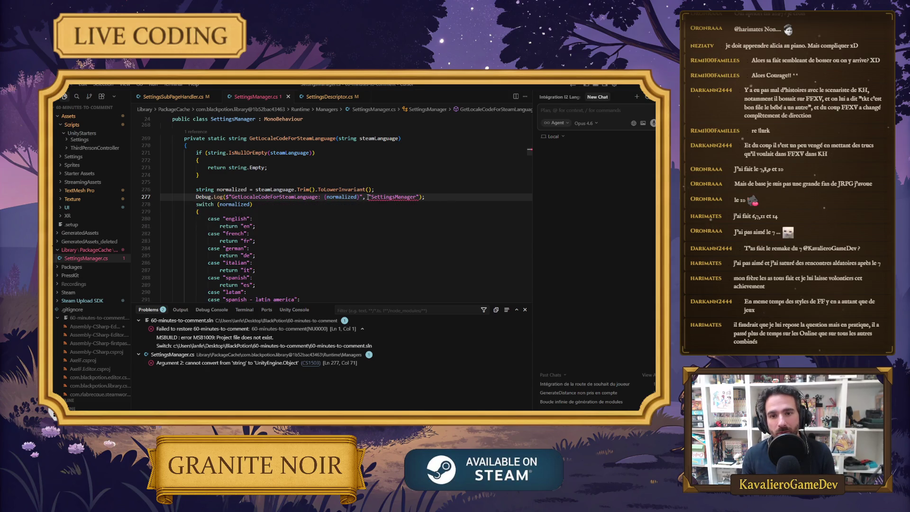
{"action": "left_click_drag", "start_coordinate": [419, 198], "coordinate": [365, 198]}
{"action": "key", "text": "BackSpace"}
{"action": "left_click", "coordinate": [411, 204]}
{"action": "key", "text": "ctrl+s"}
Check Unity, then start prefixing the log message with a '##' tag.
{"action": "left_click", "coordinate": [623, 85]}
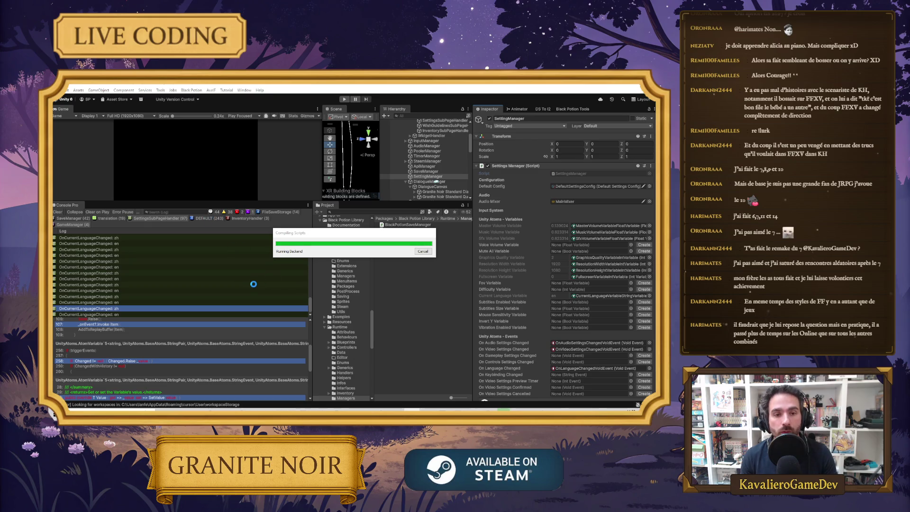
{"action": "key", "text": "alt+Tab"}
{"action": "left_click", "coordinate": [232, 196]}
{"action": "type", "text": "$ "}
{"action": "type", "text": "##"}
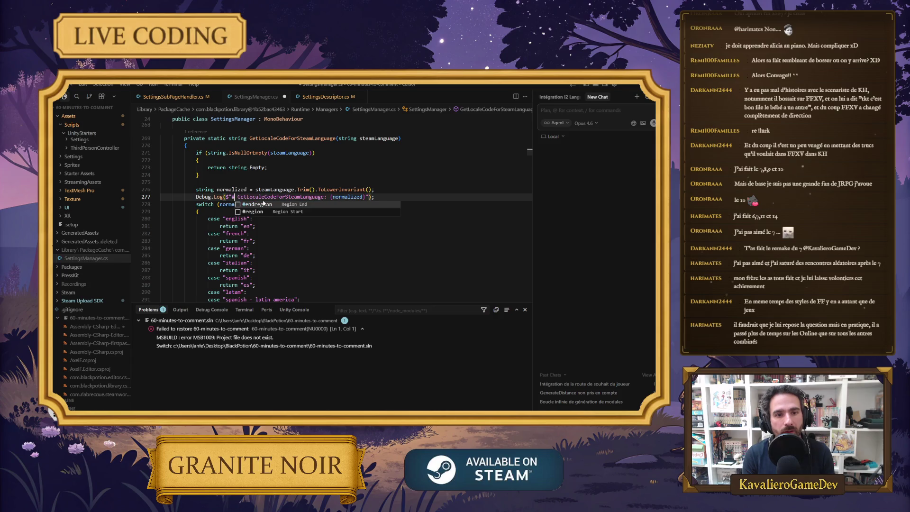
Make the log message begin with '#SETTINGS MANAGER#' and switch back to the Unity editor.
{"action": "key", "text": "BackSpace"}
{"action": "key", "text": "BackSpace"}
{"action": "type", "text": "SETTINGS "}
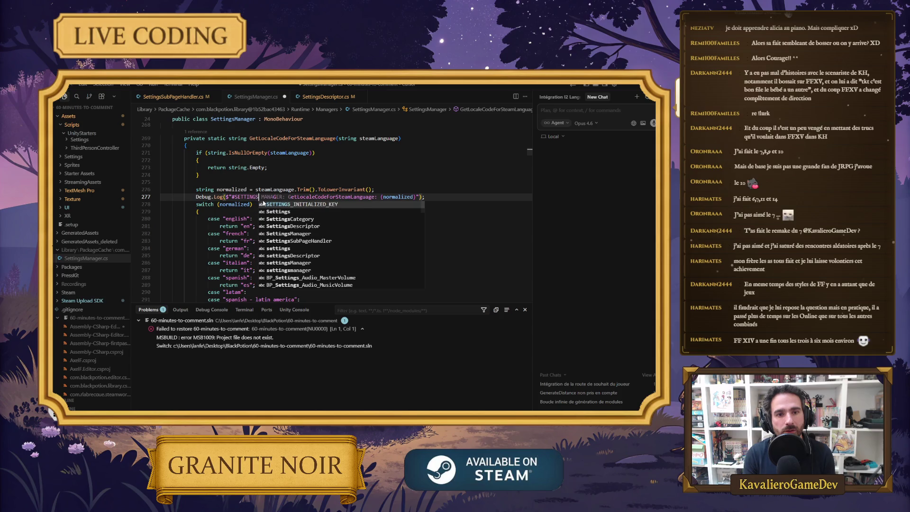
{"action": "type", "text": "MANAGE"}
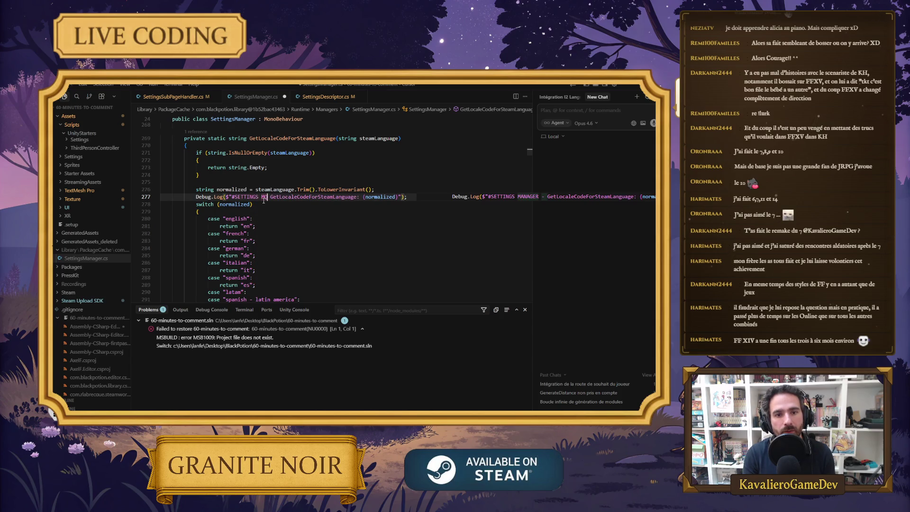
{"action": "type", "text": "R#"}
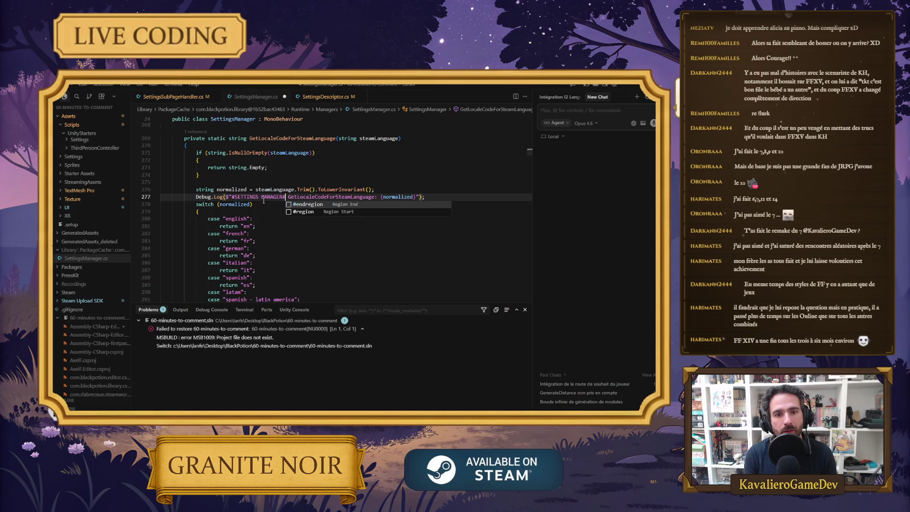
{"action": "key", "text": "alt+Tab"}
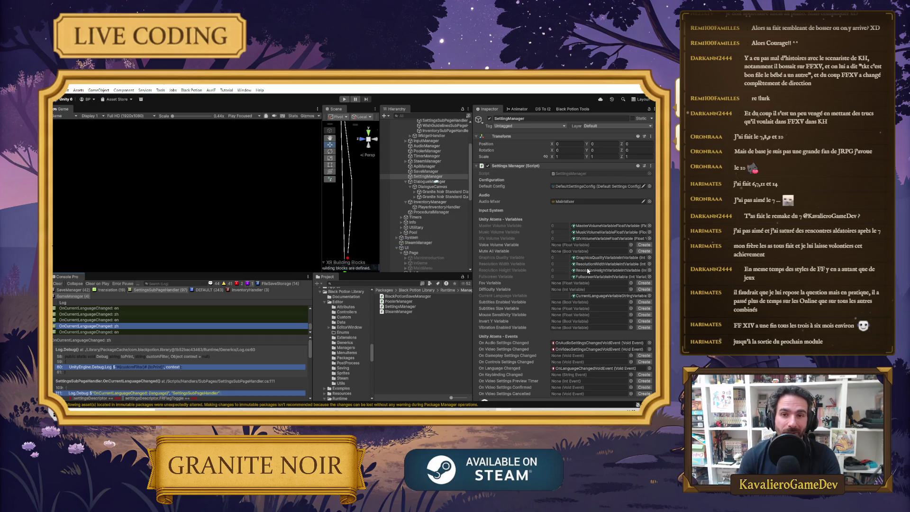
Enter play mode, get past the CAILLOU BLANC title screen, and open the in-game settings.
{"action": "left_click", "coordinate": [342, 100]}
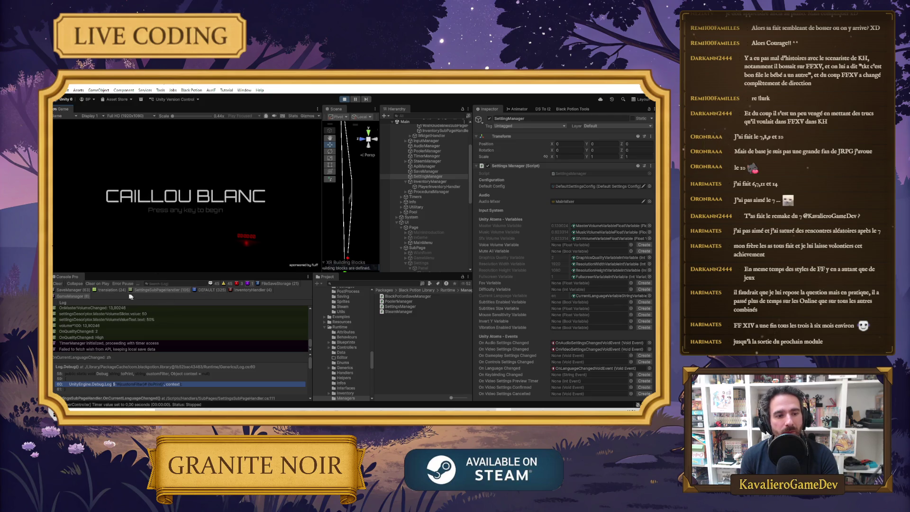
{"action": "left_click", "coordinate": [196, 294]}
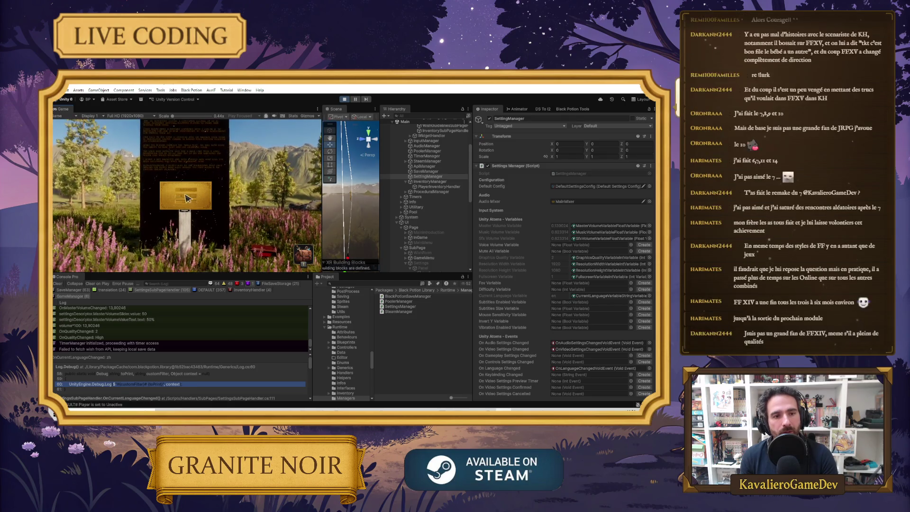
{"action": "left_click", "coordinate": [185, 198]}
Switch the game language to French, Spanish, Chinese, then English while filtering the console messages.
{"action": "left_click", "coordinate": [188, 174]}
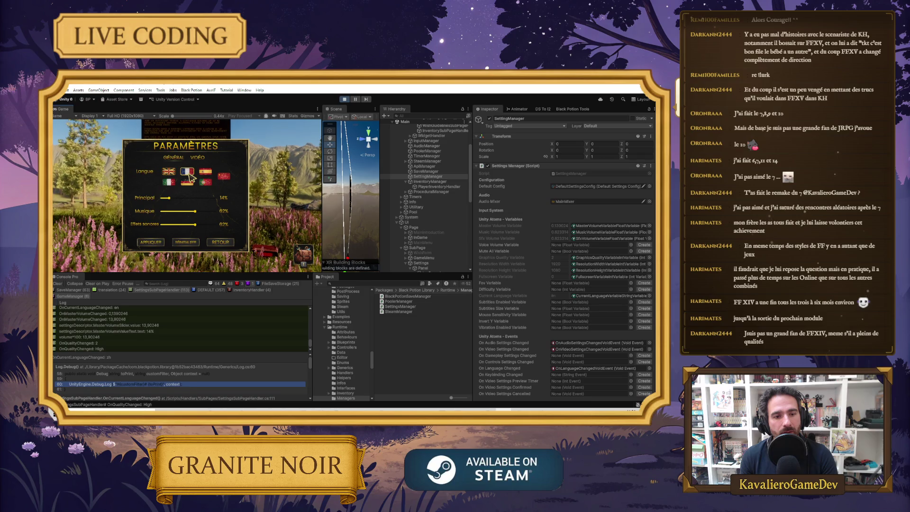
{"action": "left_click", "coordinate": [216, 285]}
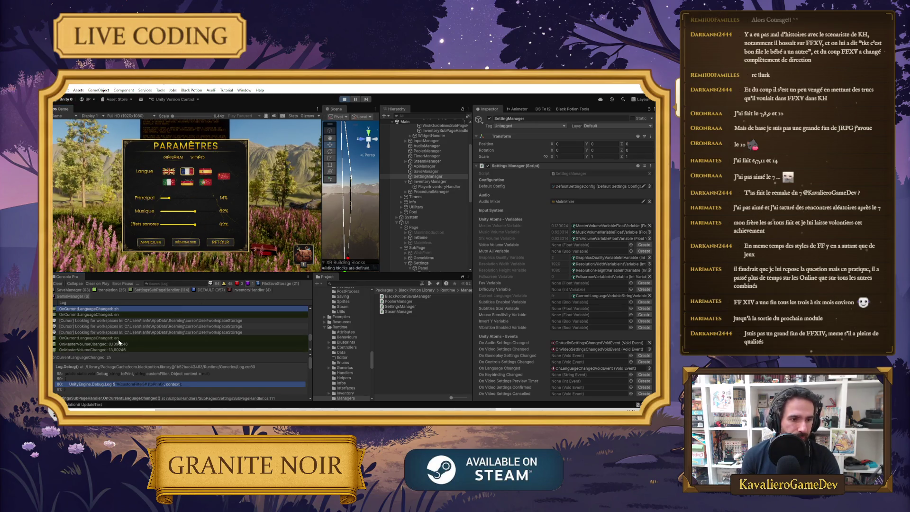
{"action": "scroll", "coordinate": [147, 328], "scroll_direction": "down", "scroll_amount": 3}
{"action": "scroll", "coordinate": [142, 332], "scroll_direction": "up", "scroll_amount": 3}
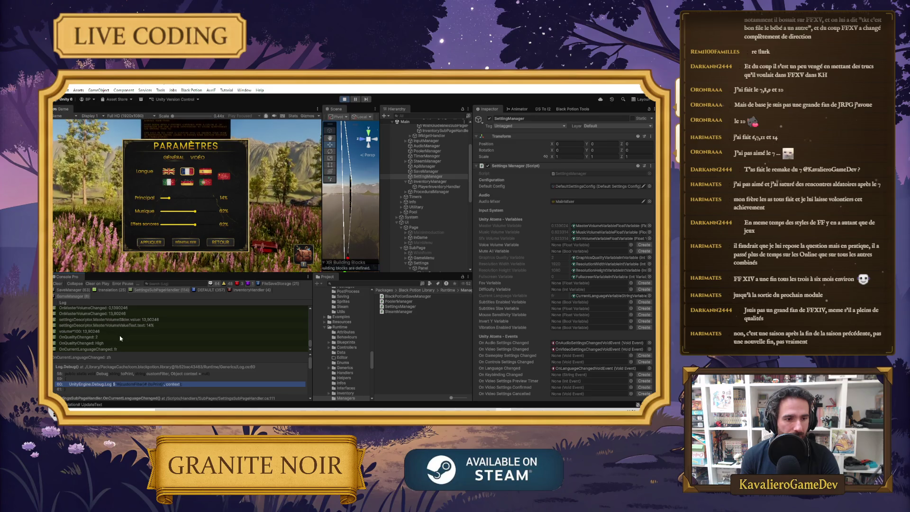
{"action": "left_click", "coordinate": [206, 175]}
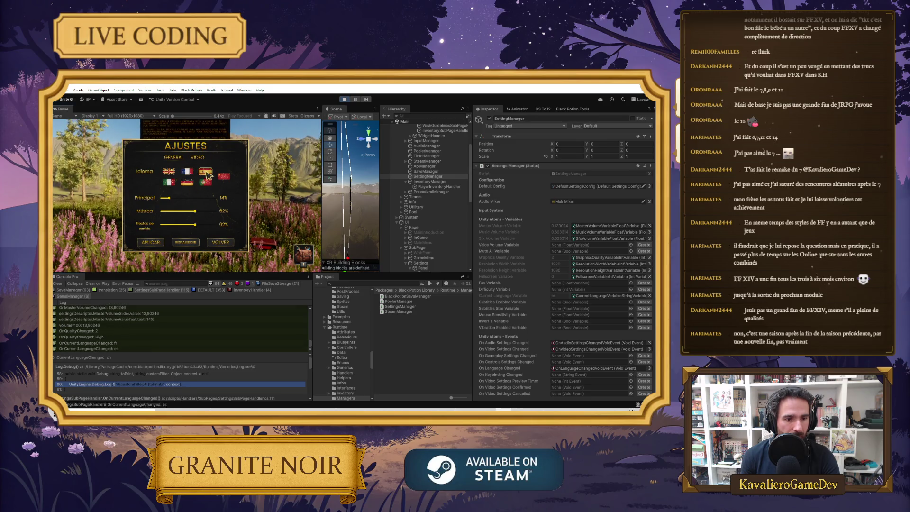
{"action": "left_click", "coordinate": [224, 175]}
{"action": "left_click", "coordinate": [168, 171]}
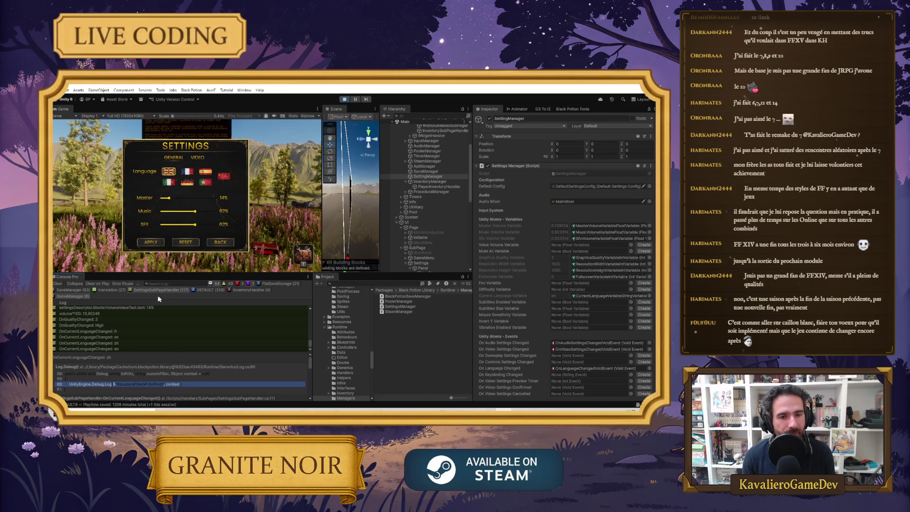
Show warnings in the Console Pro log, scroll through the entries, and return to Cursor.
{"action": "left_click", "coordinate": [230, 284]}
{"action": "scroll", "coordinate": [165, 338], "scroll_direction": "up", "scroll_amount": 10}
{"action": "scroll", "coordinate": [164, 338], "scroll_direction": "down", "scroll_amount": 10}
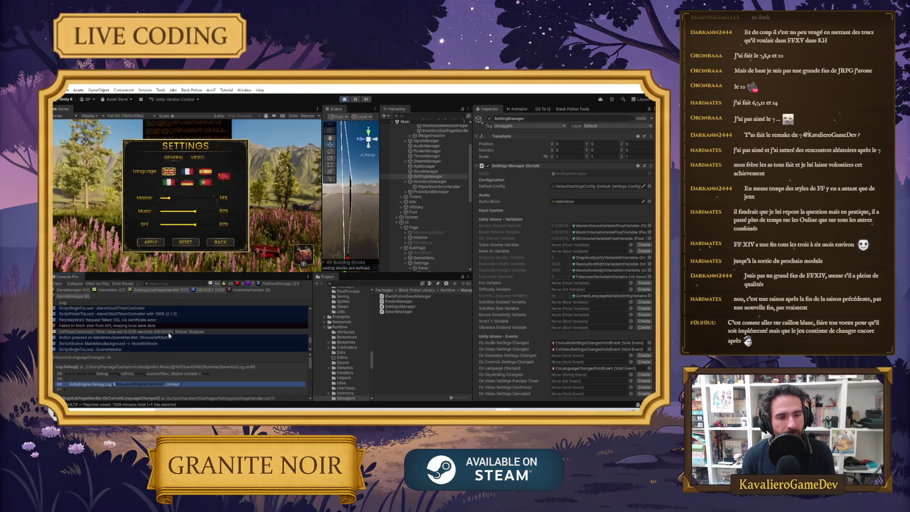
{"action": "scroll", "coordinate": [230, 349], "scroll_direction": "down", "scroll_amount": 2}
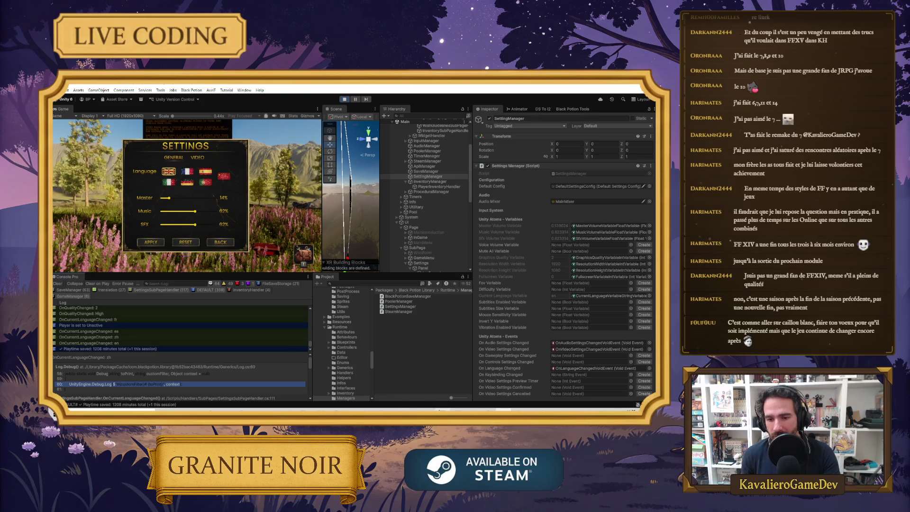
{"action": "key", "text": "alt+Tab"}
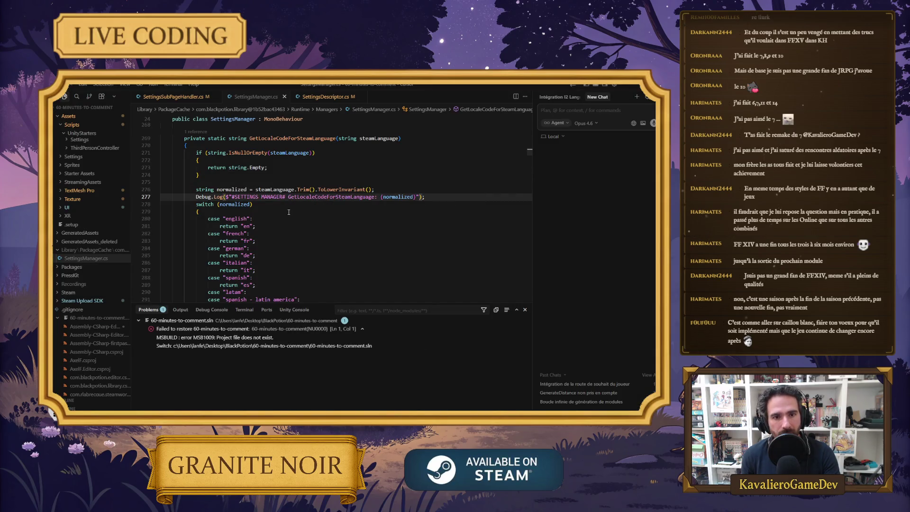
Check the normalized variable, then delete the Debug.Log line from GetLocaleCodeForSteamLanguage.
{"action": "double_click", "coordinate": [287, 197]}
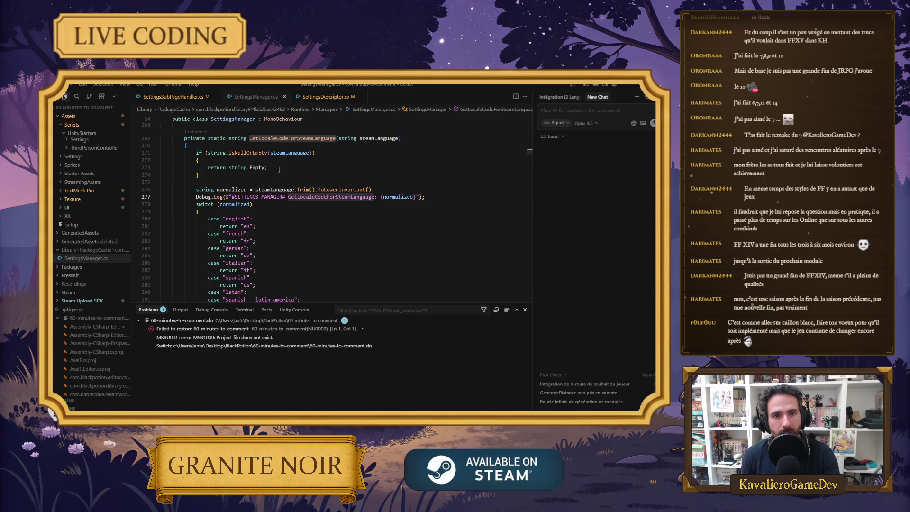
{"action": "left_click", "coordinate": [386, 192]}
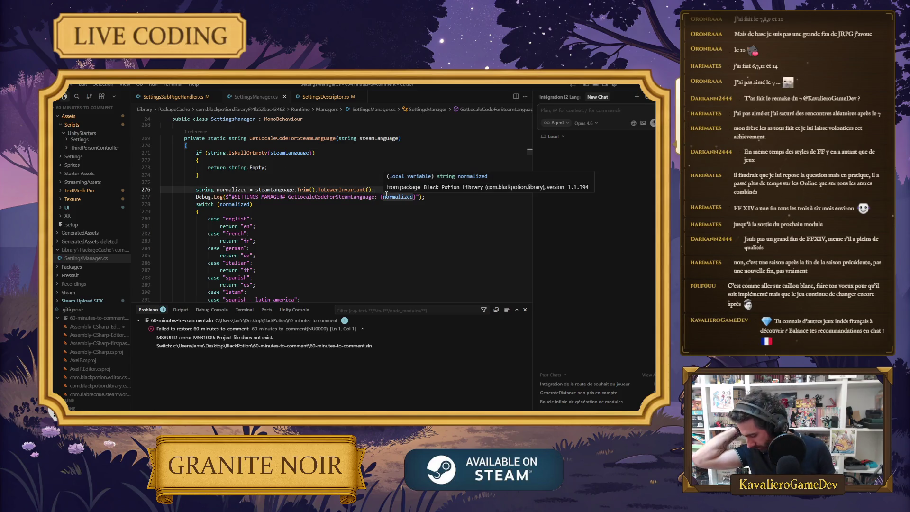
{"action": "triple_click", "coordinate": [387, 193]}
{"action": "key", "text": "BackSpace"}
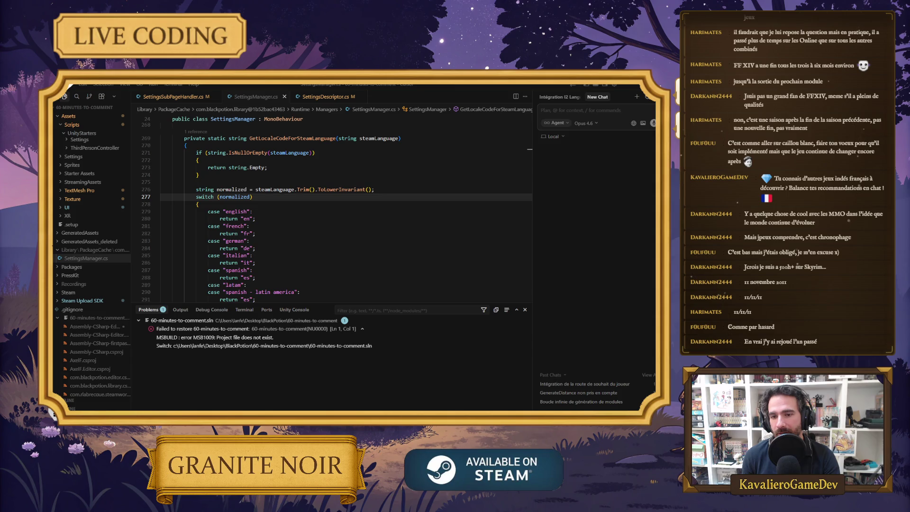
Jump to the using directives at the top of SettingsManager.cs with Ctrl+Home.
{"action": "key", "text": "ctrl+Home"}
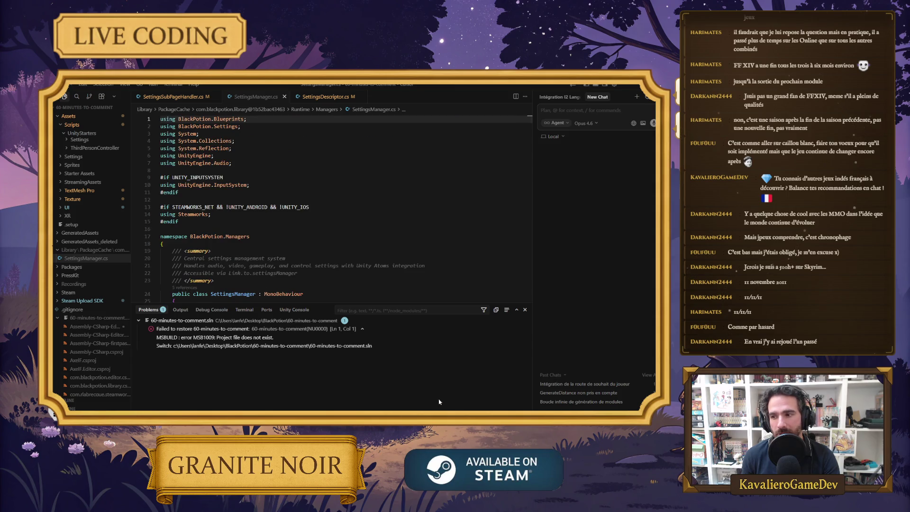
Skim SettingsManager.cs from the Steamworks using line down to the InitializeLanguage call.
{"action": "left_click", "coordinate": [391, 215]}
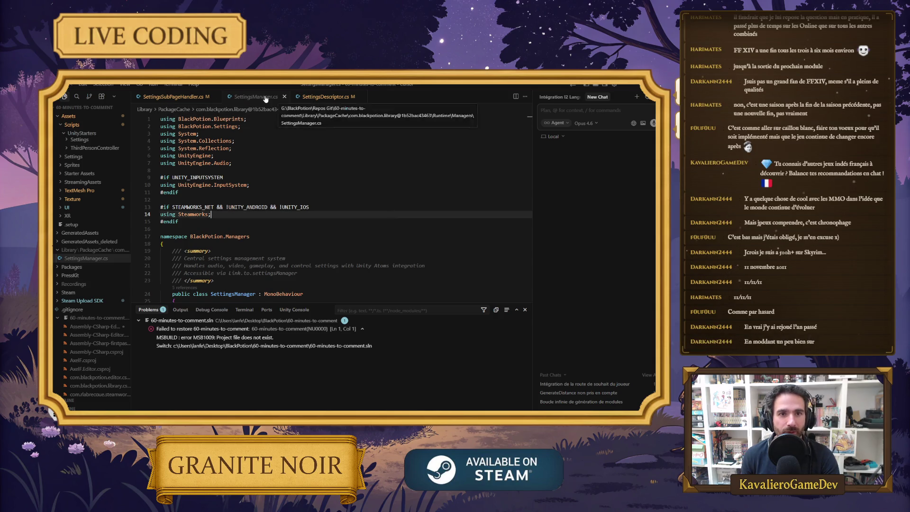
{"action": "scroll", "coordinate": [256, 183], "scroll_direction": "down", "scroll_amount": 5}
{"action": "scroll", "coordinate": [256, 183], "scroll_direction": "down", "scroll_amount": 10}
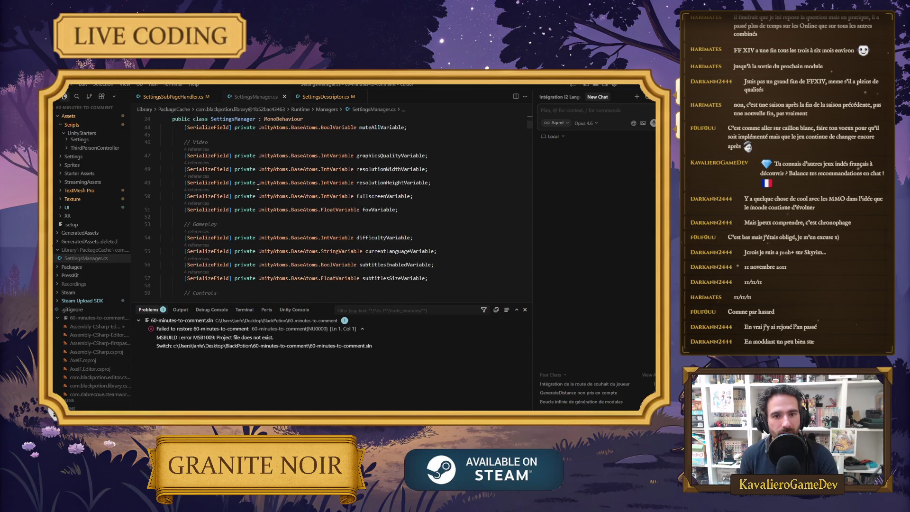
{"action": "scroll", "coordinate": [258, 187], "scroll_direction": "down", "scroll_amount": 8}
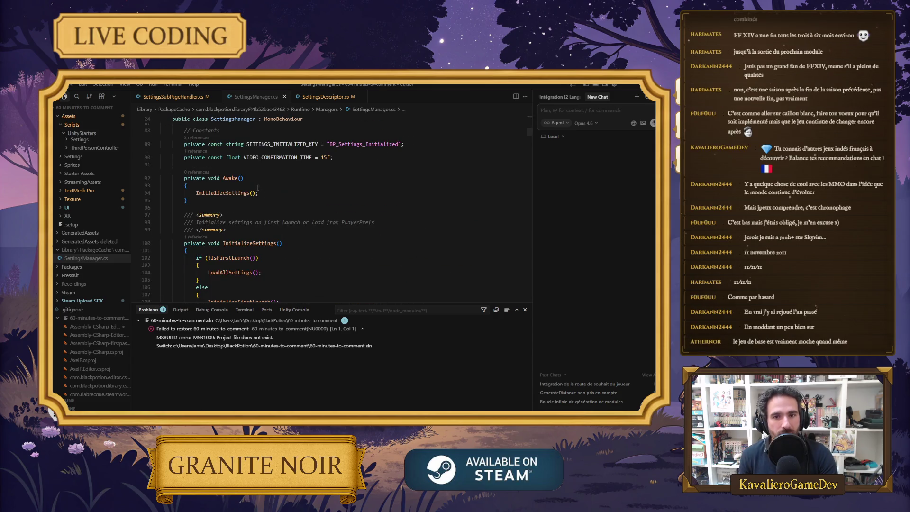
{"action": "scroll", "coordinate": [258, 186], "scroll_direction": "down", "scroll_amount": 2}
{"action": "scroll", "coordinate": [258, 187], "scroll_direction": "up", "scroll_amount": 2}
{"action": "left_click", "coordinate": [297, 185]}
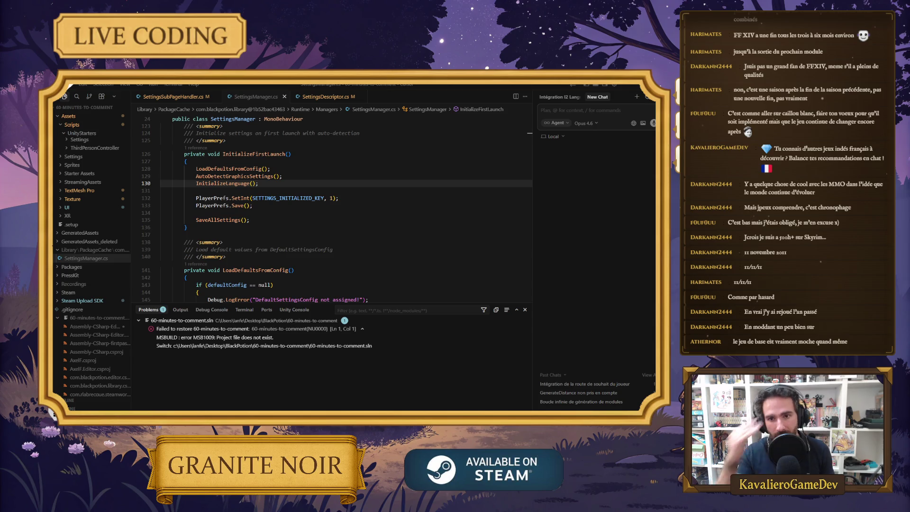
Switch to SettingsSubPageHandler.cs and scroll to its OnApplyButtonClicked handler.
{"action": "key", "text": "ctrl+Tab"}
{"action": "scroll", "coordinate": [255, 199], "scroll_direction": "up", "scroll_amount": 6}
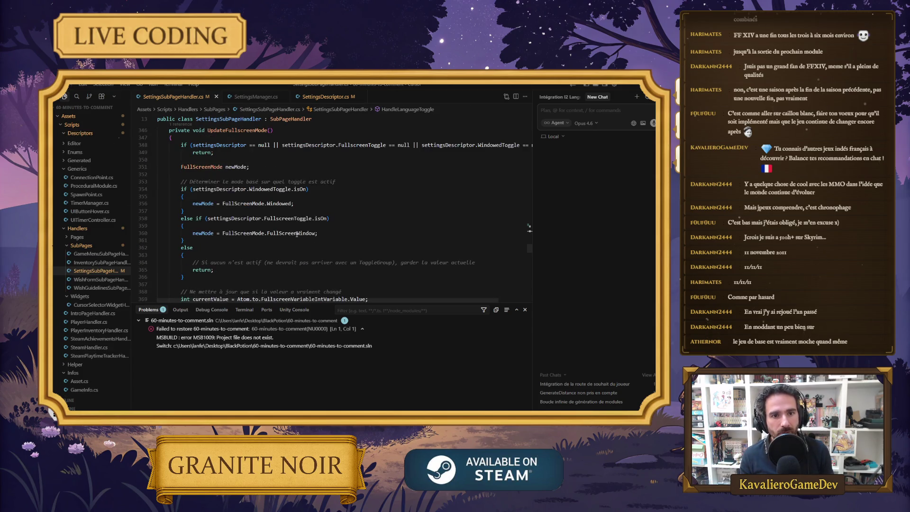
{"action": "scroll", "coordinate": [241, 205], "scroll_direction": "down", "scroll_amount": 20}
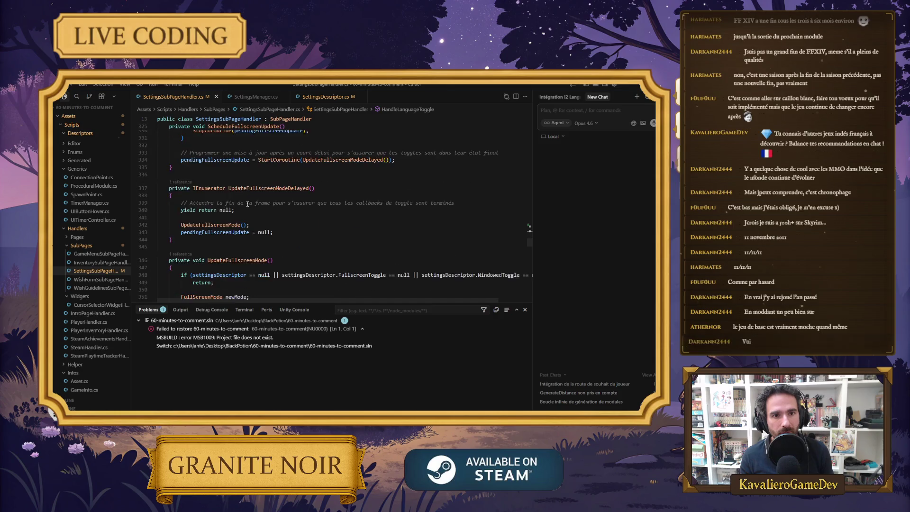
{"action": "scroll", "coordinate": [276, 220], "scroll_direction": "down", "scroll_amount": 15}
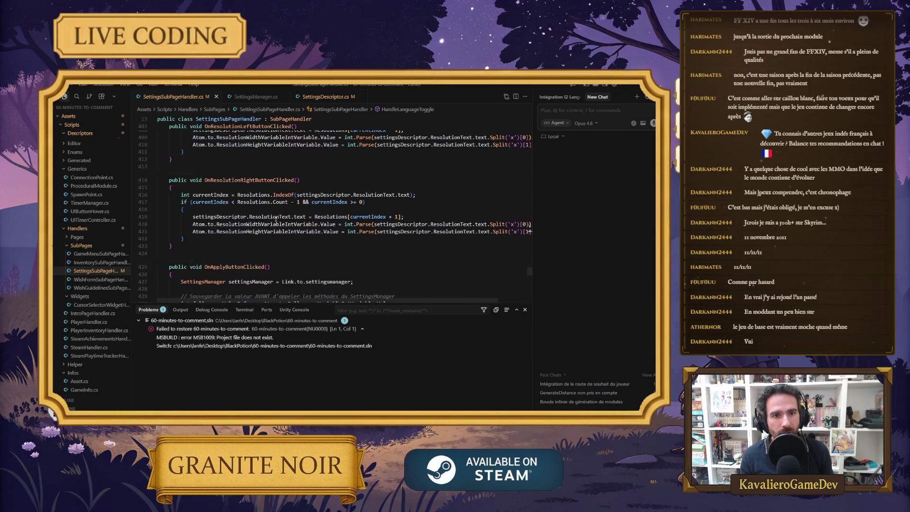
{"action": "scroll", "coordinate": [274, 220], "scroll_direction": "up", "scroll_amount": 3}
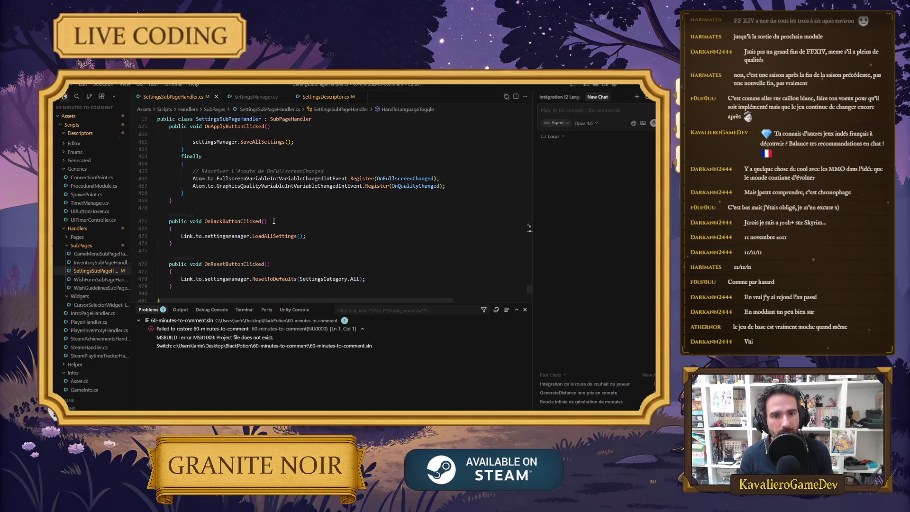
{"action": "double_click", "coordinate": [235, 228]}
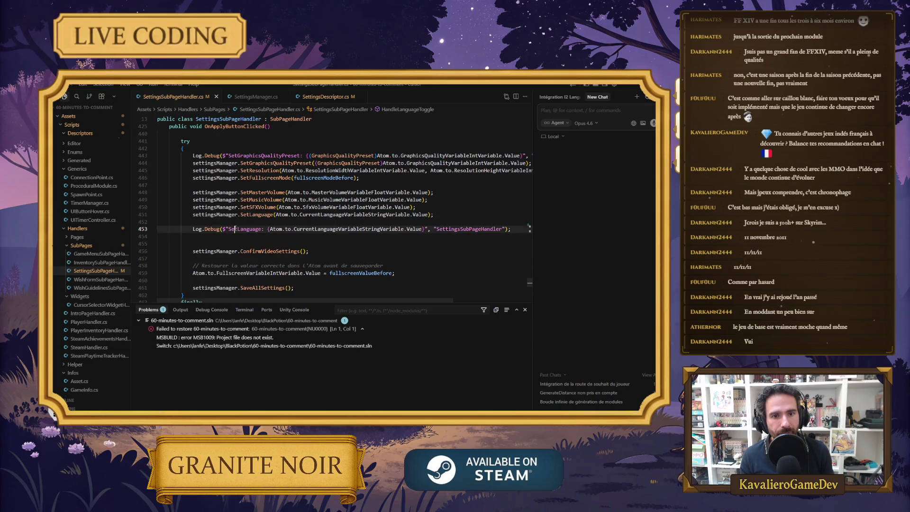
{"action": "type", "text": ":"}
{"action": "double_click", "coordinate": [348, 229]}
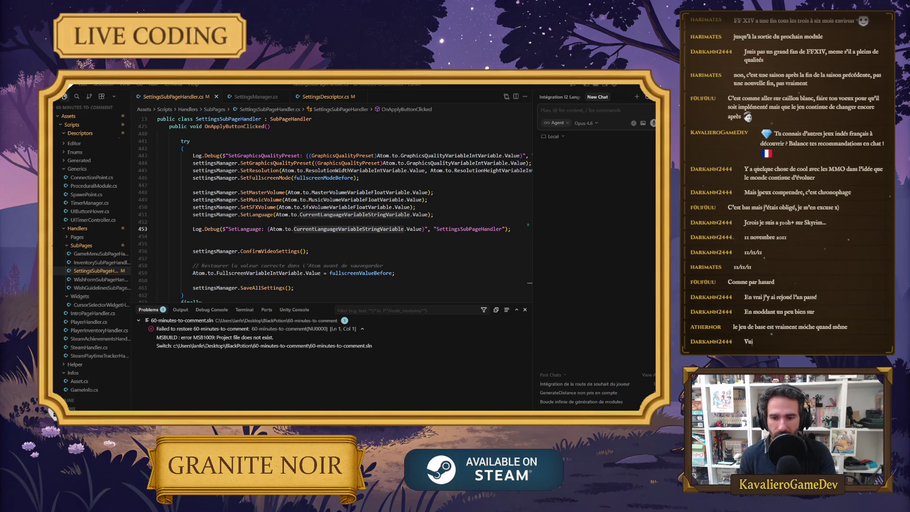
{"action": "left_click", "coordinate": [404, 229]}
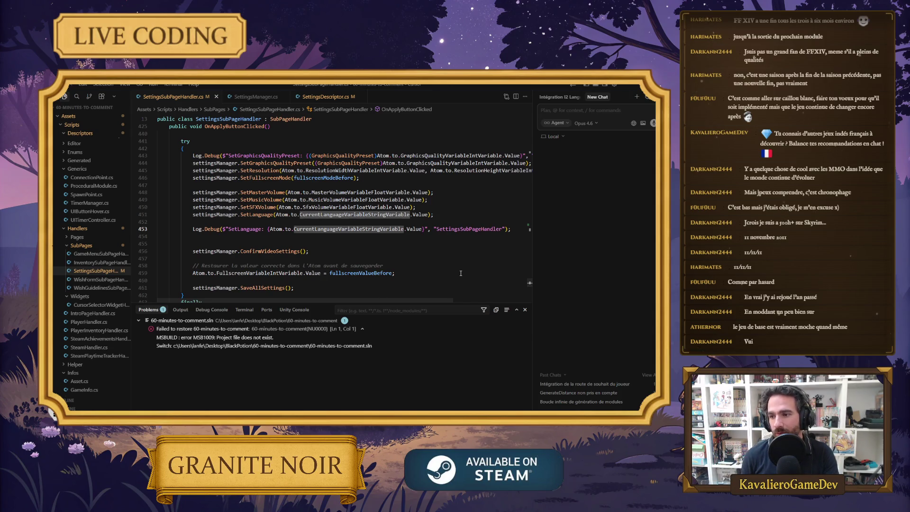
{"action": "scroll", "coordinate": [332, 237], "scroll_direction": "down", "scroll_amount": 2}
{"action": "left_click", "coordinate": [311, 254]}
{"action": "scroll", "coordinate": [285, 256], "scroll_direction": "down", "scroll_amount": 2}
{"action": "left_click", "coordinate": [231, 258]}
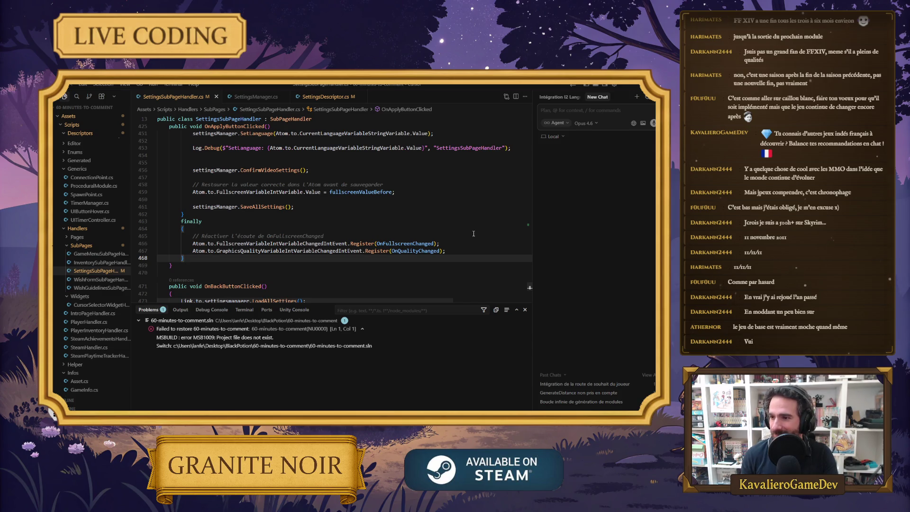
{"action": "scroll", "coordinate": [473, 233], "scroll_direction": "down", "scroll_amount": 4}
{"action": "left_click", "coordinate": [184, 186]}
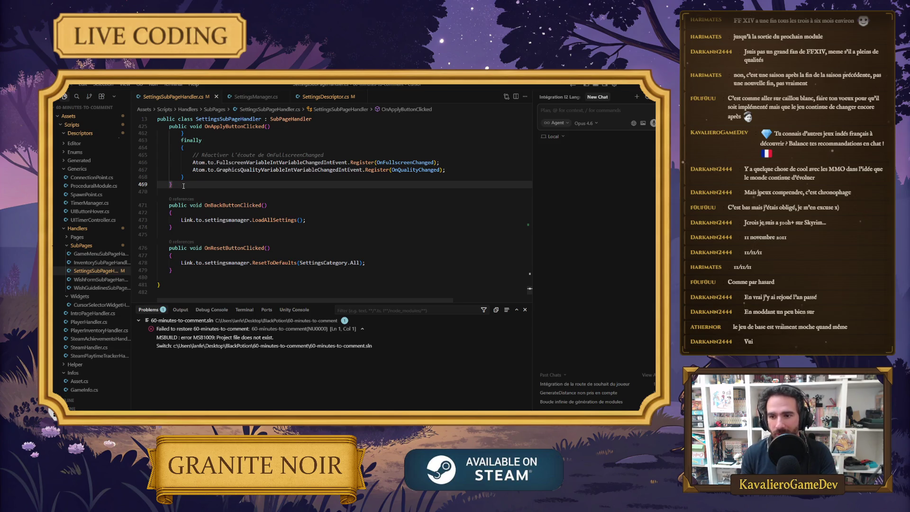
{"action": "scroll", "coordinate": [289, 183], "scroll_direction": "up", "scroll_amount": 2}
{"action": "left_click_drag", "start_coordinate": [324, 187], "coordinate": [152, 189]}
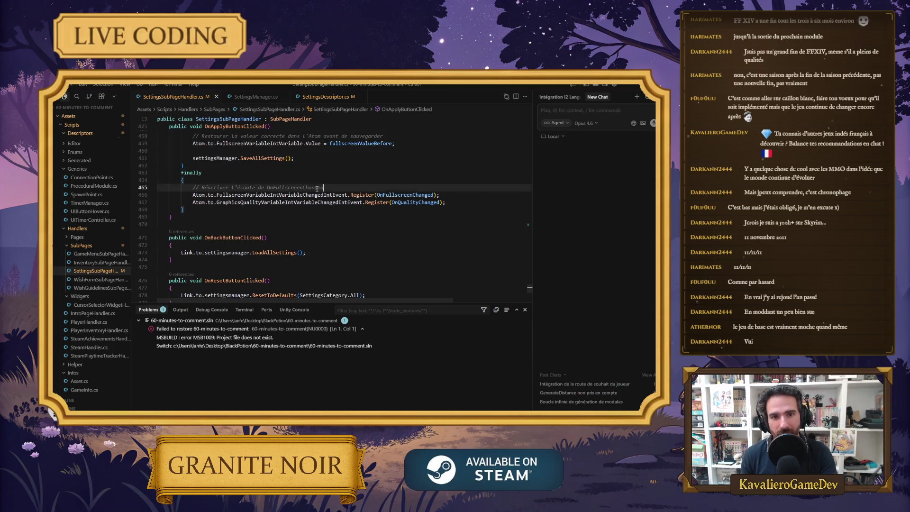
{"action": "scroll", "coordinate": [232, 183], "scroll_direction": "up", "scroll_amount": 3}
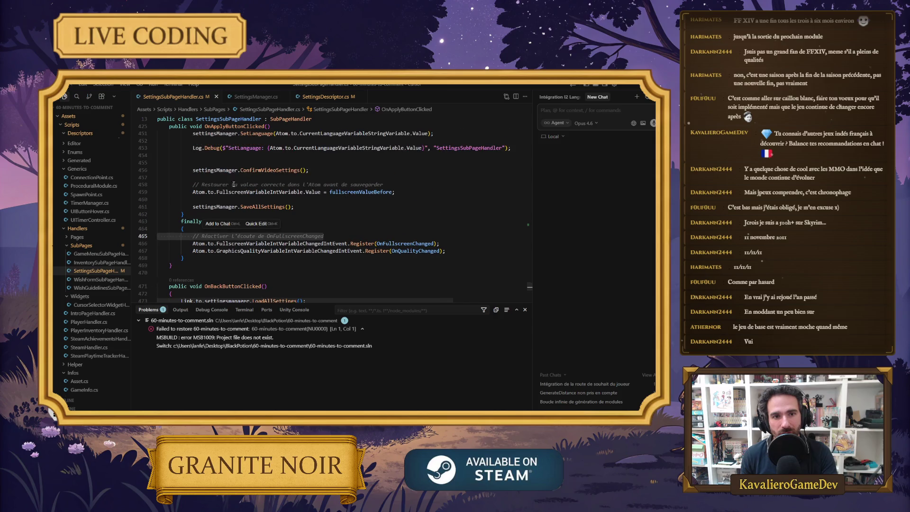
{"action": "scroll", "coordinate": [310, 201], "scroll_direction": "up", "scroll_amount": 3}
{"action": "left_click", "coordinate": [337, 230]}
{"action": "scroll", "coordinate": [334, 226], "scroll_direction": "down", "scroll_amount": 10}
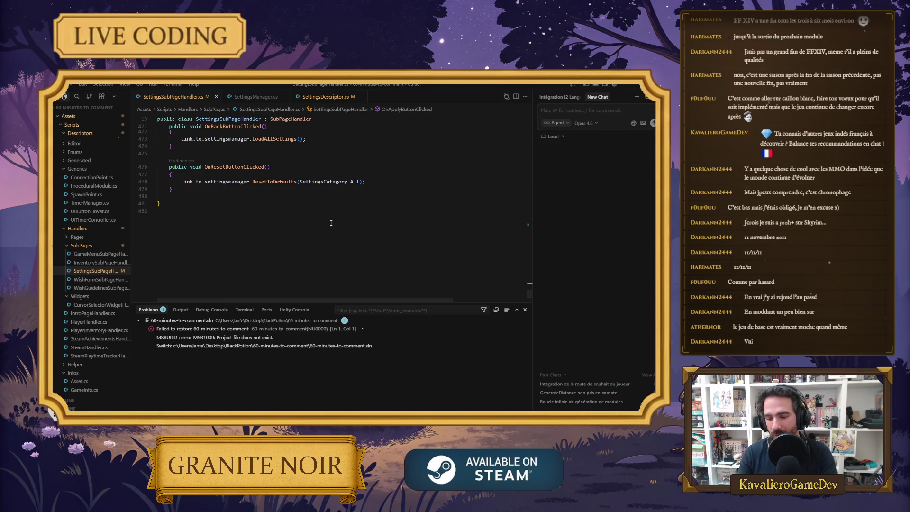
Scroll up to HandleLanguageToggle and inspect its language assignment.
{"action": "scroll", "coordinate": [294, 237], "scroll_direction": "up", "scroll_amount": 6}
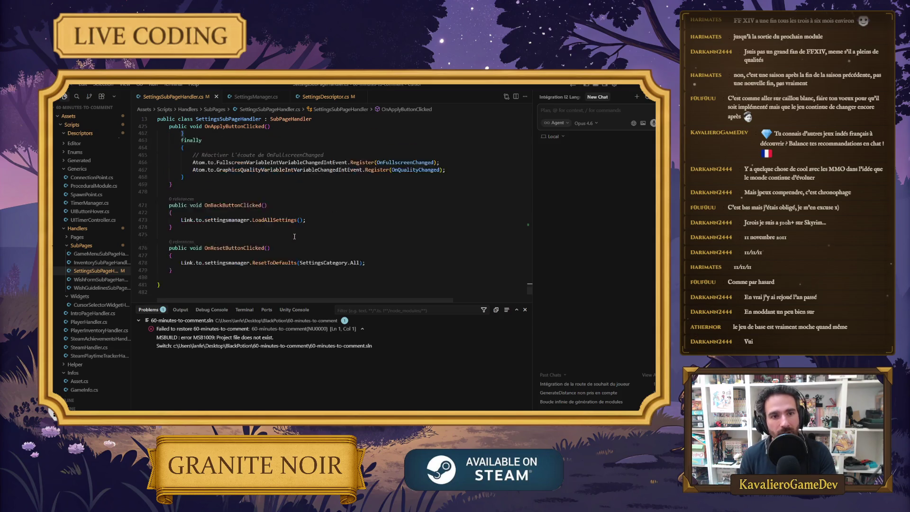
{"action": "scroll", "coordinate": [295, 236], "scroll_direction": "up", "scroll_amount": 12}
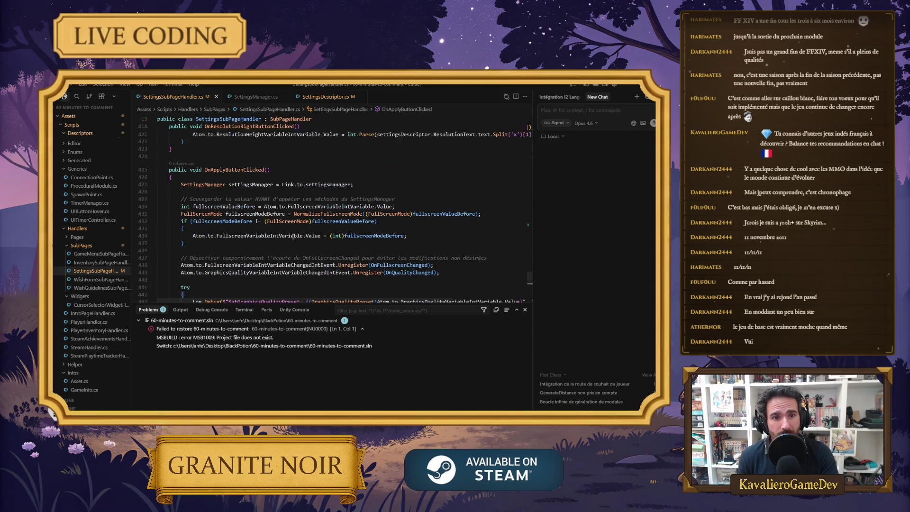
{"action": "scroll", "coordinate": [292, 235], "scroll_direction": "up", "scroll_amount": 9}
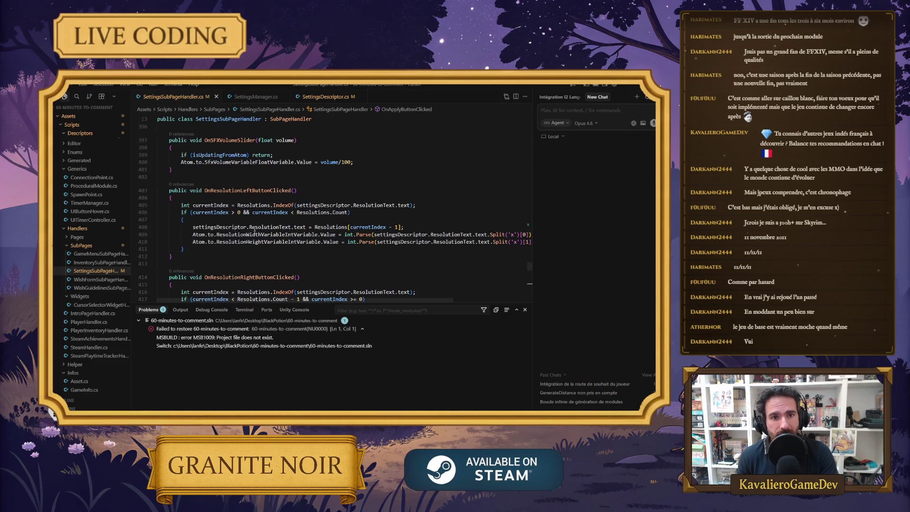
{"action": "scroll", "coordinate": [254, 228], "scroll_direction": "up", "scroll_amount": 13}
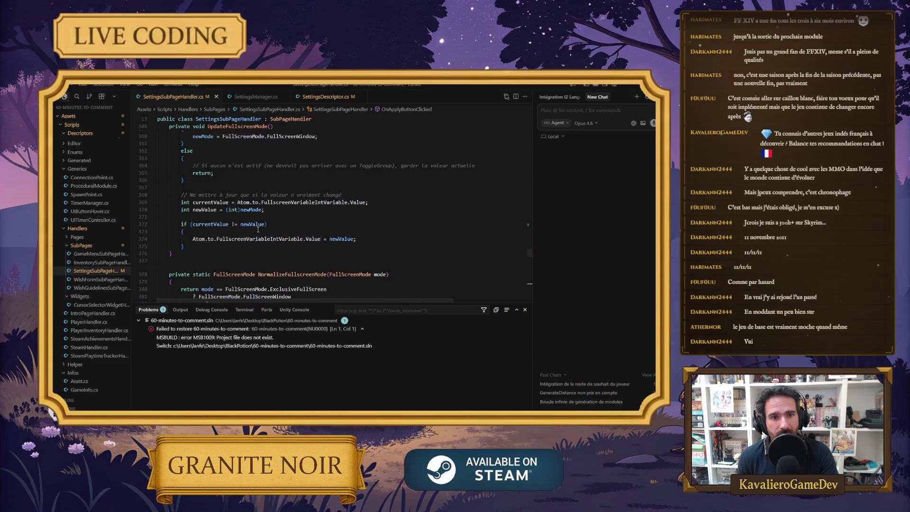
{"action": "scroll", "coordinate": [261, 231], "scroll_direction": "up", "scroll_amount": 15}
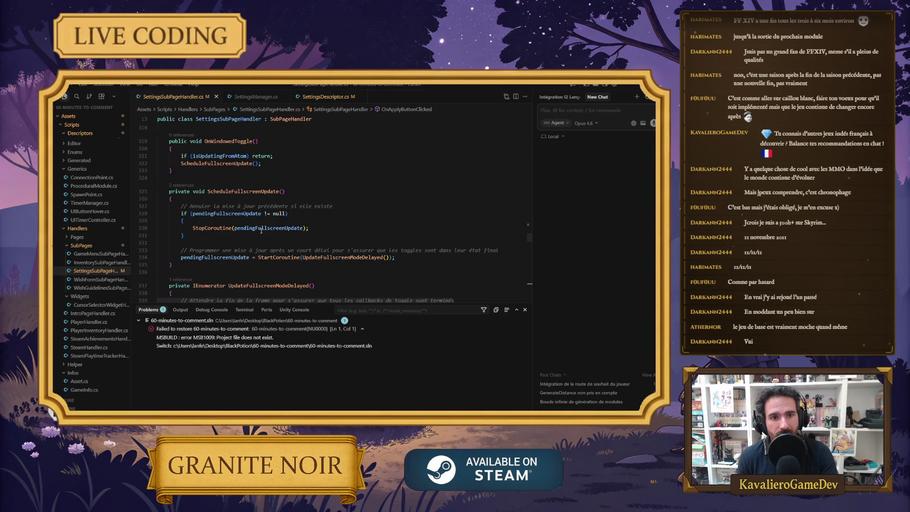
{"action": "scroll", "coordinate": [285, 227], "scroll_direction": "up", "scroll_amount": 3}
{"action": "left_click", "coordinate": [310, 249]}
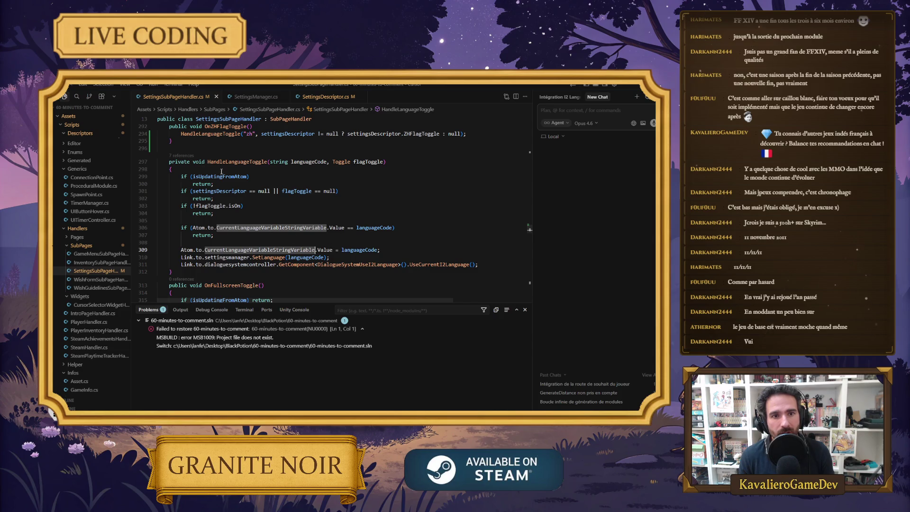
{"action": "left_click", "coordinate": [325, 243]}
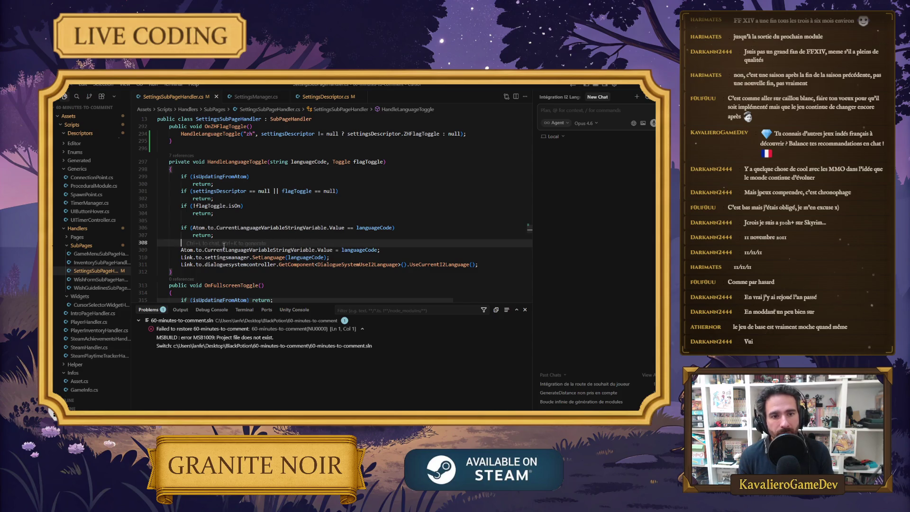
Jump to the SetLanguage definition in SettingsManager.cs and read through its I2 localization check.
{"action": "left_click", "coordinate": [262, 260], "text": "ctrl"}
{"action": "key", "text": "Down"}
{"action": "key", "text": "Down"}
{"action": "key", "text": "Down"}
{"action": "scroll", "coordinate": [251, 244], "scroll_direction": "down", "scroll_amount": 2}
{"action": "key", "text": "Down"}
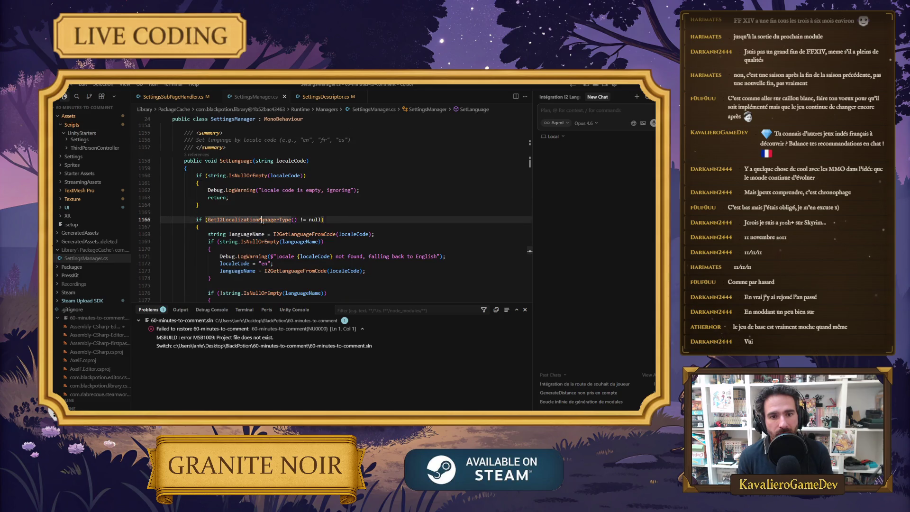
{"action": "scroll", "coordinate": [418, 221], "scroll_direction": "down", "scroll_amount": 1}
{"action": "scroll", "coordinate": [417, 221], "scroll_direction": "up", "scroll_amount": 2}
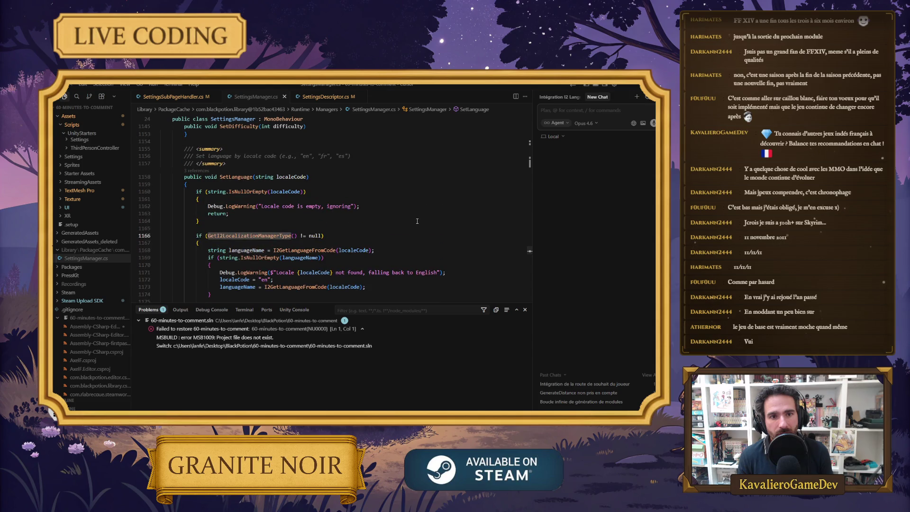
{"action": "scroll", "coordinate": [417, 221], "scroll_direction": "down", "scroll_amount": 4}
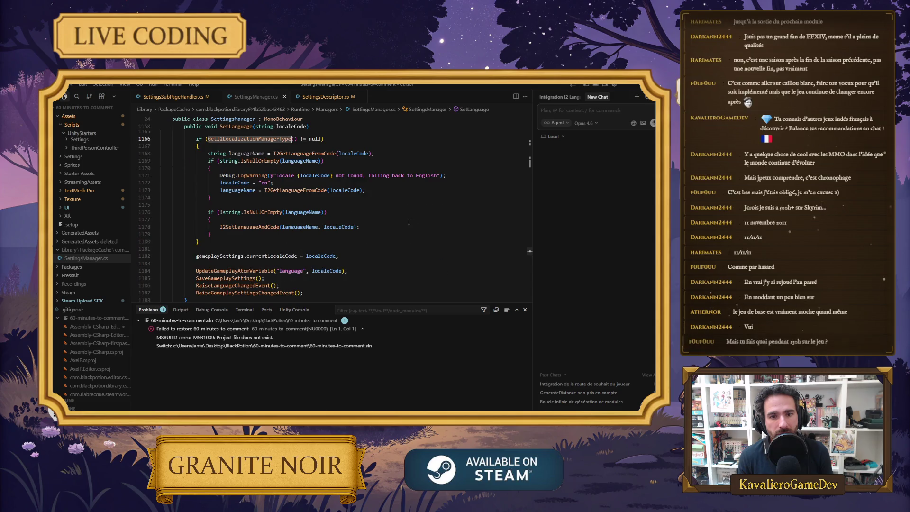
Log the locale code and resolved language name after I2GetLanguageFromCode, save, and switch to Unity.
{"action": "left_click", "coordinate": [374, 153]}
{"action": "key", "text": "Return"}
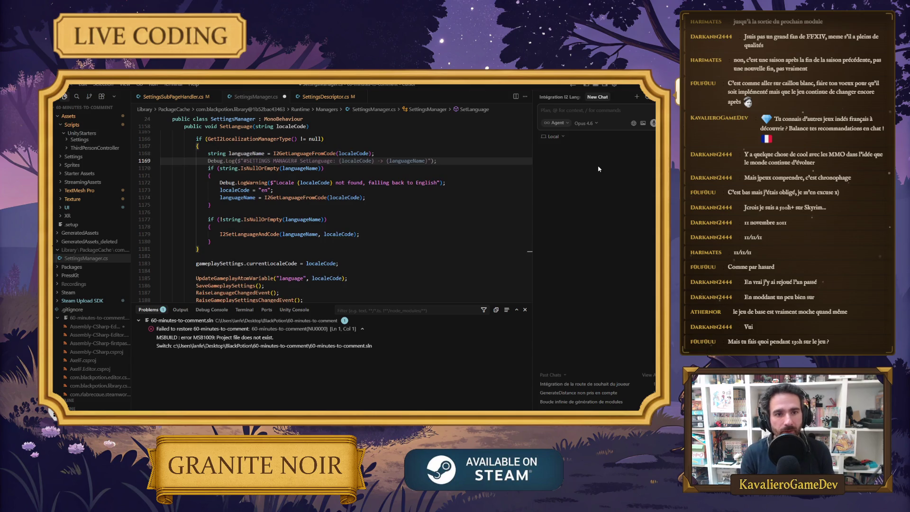
{"action": "key", "text": "Tab"}
{"action": "key", "text": "ctrl+s"}
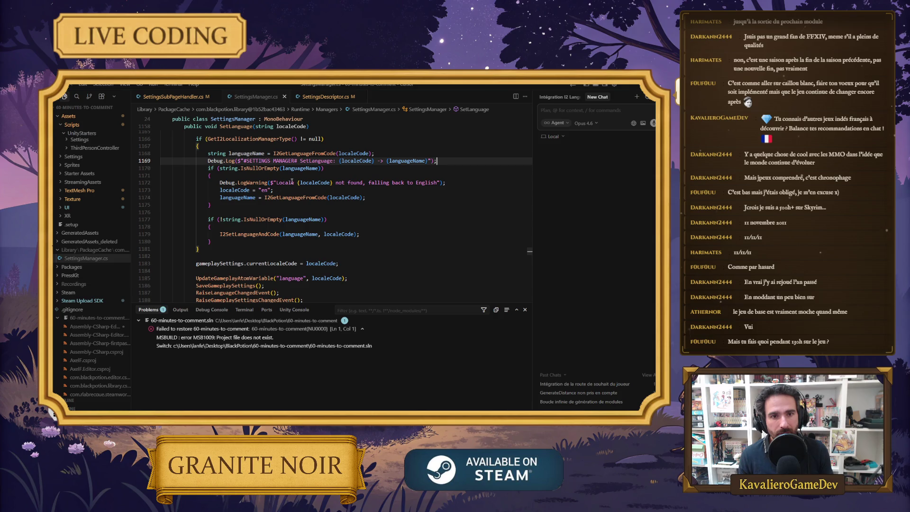
{"action": "key", "text": "alt+Tab"}
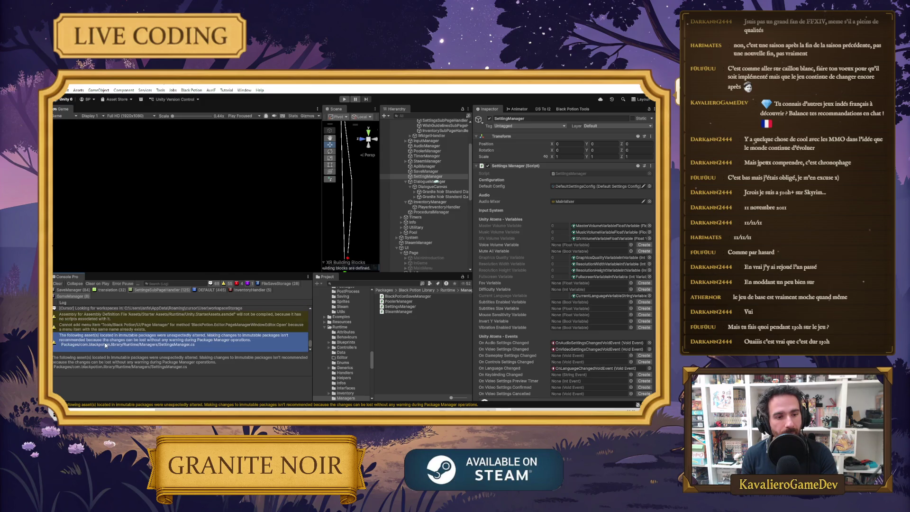
Open the 'Locale zh not found, falling back to English' warning's source, SettingsManager.SetLanguage, in Cursor.
{"action": "scroll", "coordinate": [120, 346], "scroll_direction": "up", "scroll_amount": 1}
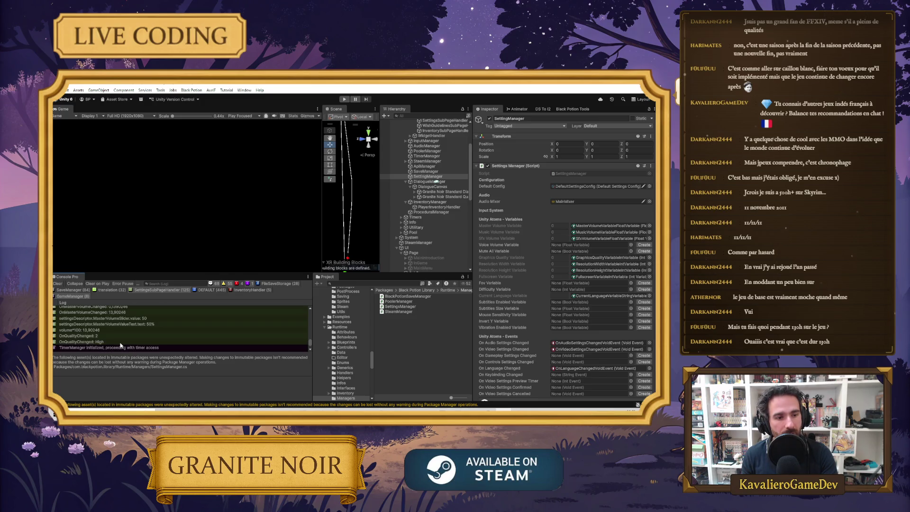
{"action": "scroll", "coordinate": [121, 345], "scroll_direction": "up", "scroll_amount": 2}
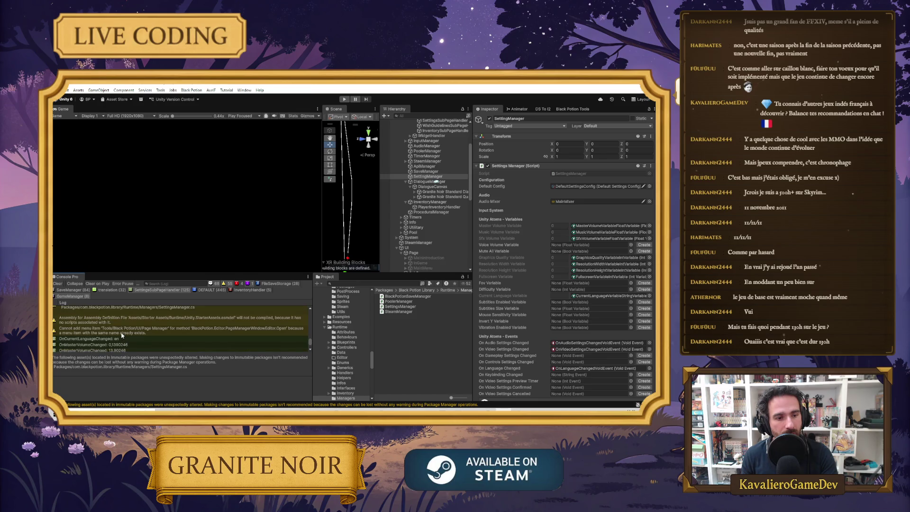
{"action": "scroll", "coordinate": [133, 330], "scroll_direction": "up", "scroll_amount": 2}
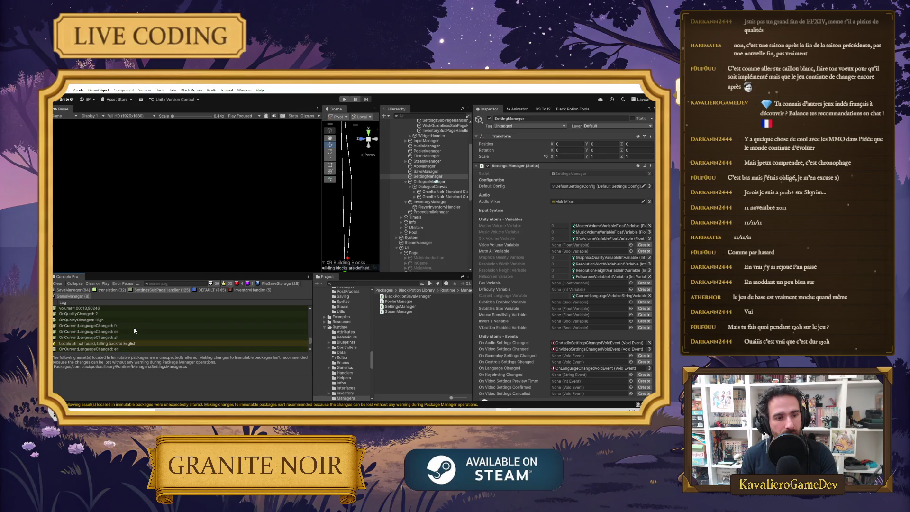
{"action": "left_click", "coordinate": [134, 325]}
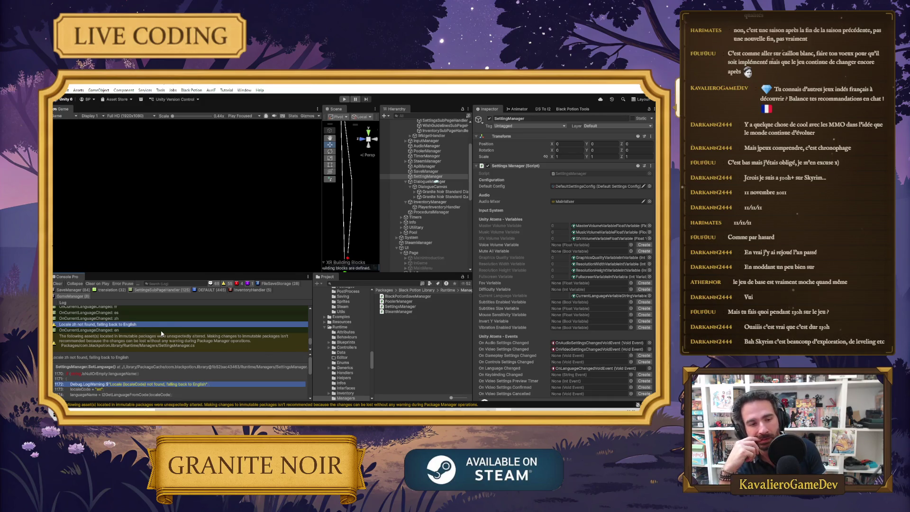
{"action": "double_click", "coordinate": [161, 334]}
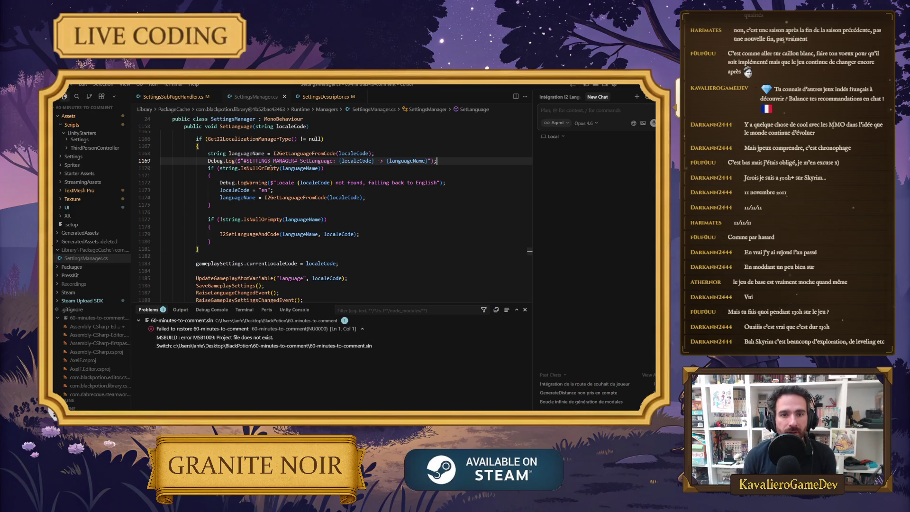
Follow SetLanguage into the I2GetLanguageFromCode and GetI2LocalizationManagerType definitions.
{"action": "key", "text": "Up"}
{"action": "key", "text": "Up"}
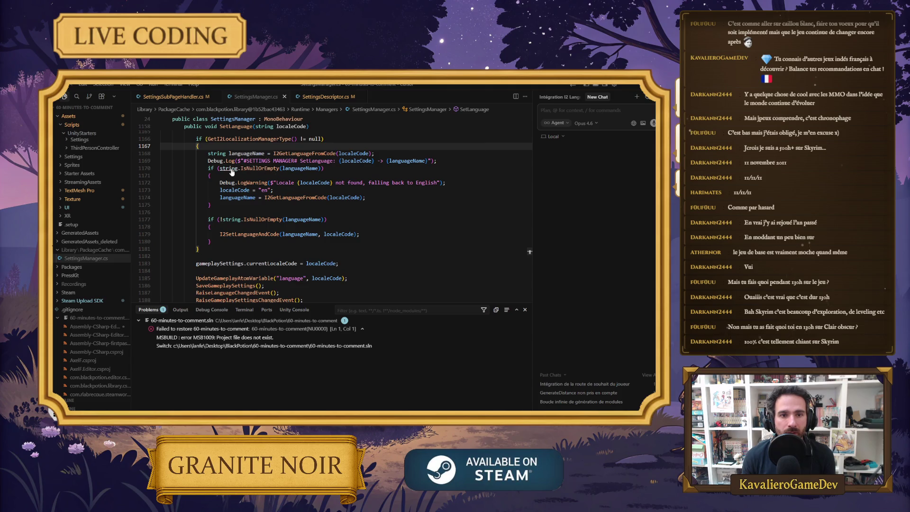
{"action": "left_click", "coordinate": [301, 156], "text": "ctrl"}
{"action": "scroll", "coordinate": [276, 190], "scroll_direction": "down", "scroll_amount": 4}
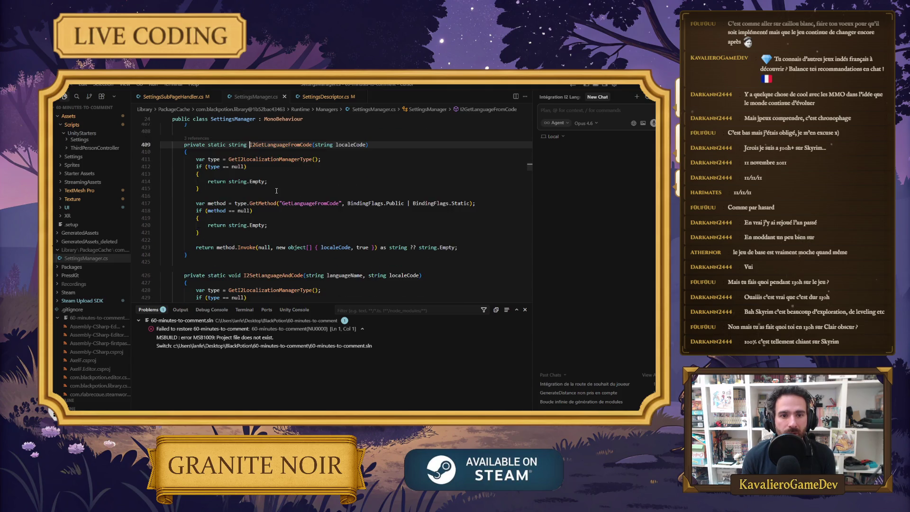
{"action": "scroll", "coordinate": [276, 190], "scroll_direction": "up", "scroll_amount": 3}
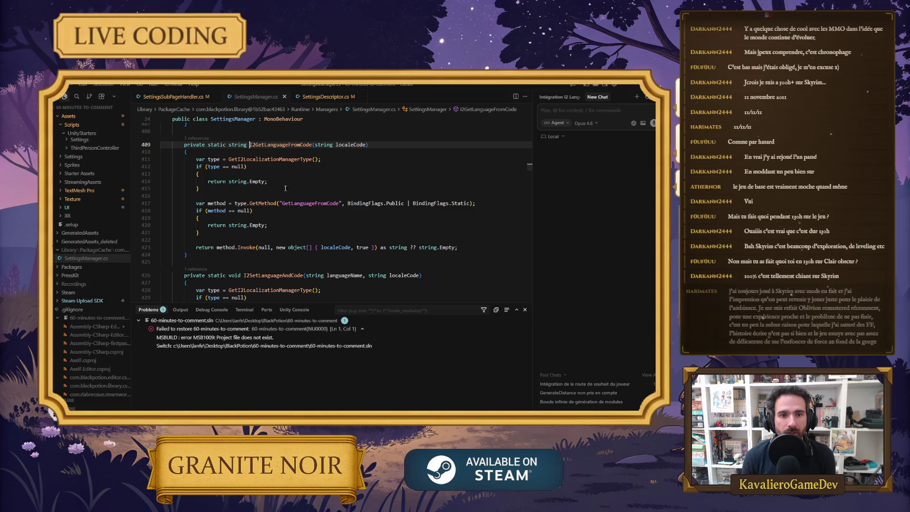
{"action": "left_click", "coordinate": [267, 156], "text": "ctrl"}
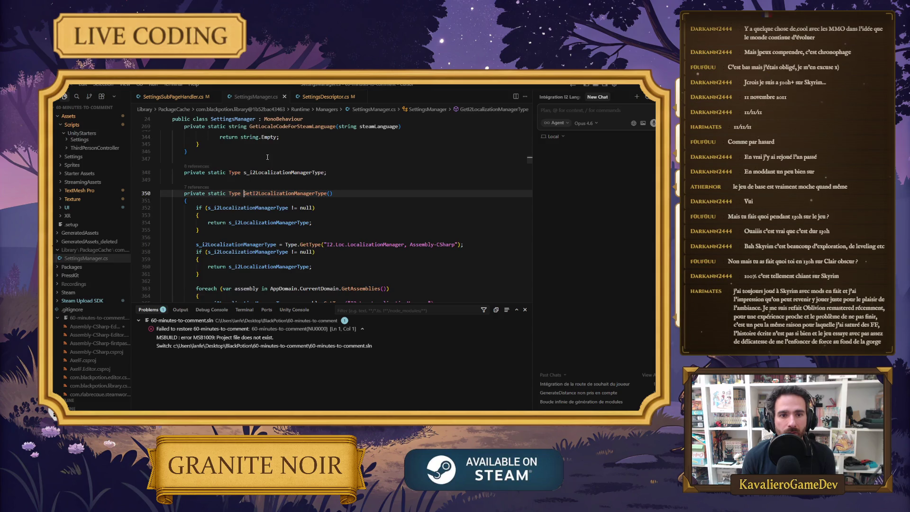
{"action": "scroll", "coordinate": [305, 192], "scroll_direction": "down", "scroll_amount": 1}
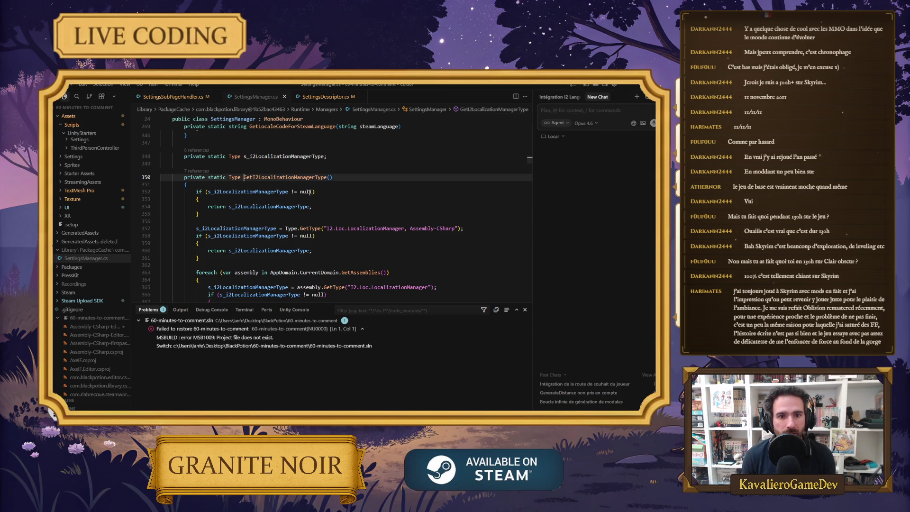
{"action": "scroll", "coordinate": [284, 182], "scroll_direction": "down", "scroll_amount": 3}
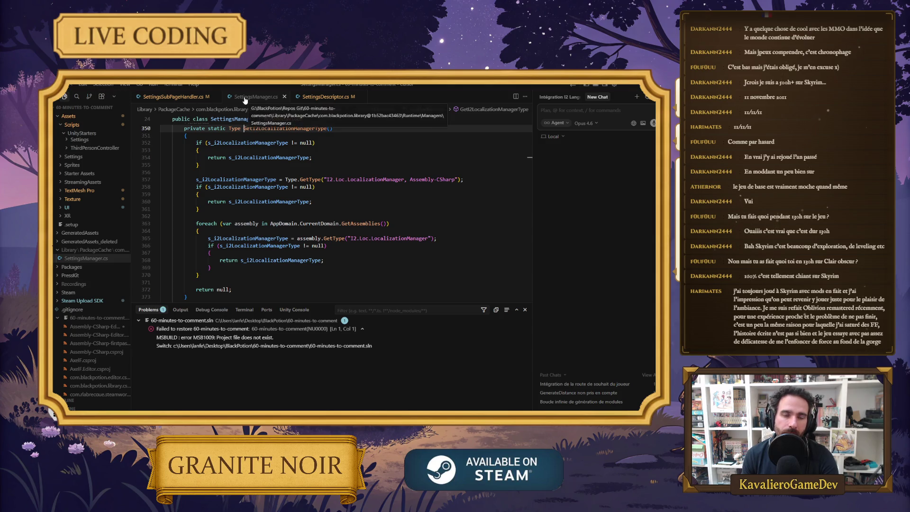
Find the Chinese flag toggle passing "zh" on line 294 of SettingsSubPageHandler.cs.
{"action": "left_click", "coordinate": [324, 97]}
{"action": "left_click", "coordinate": [184, 96]}
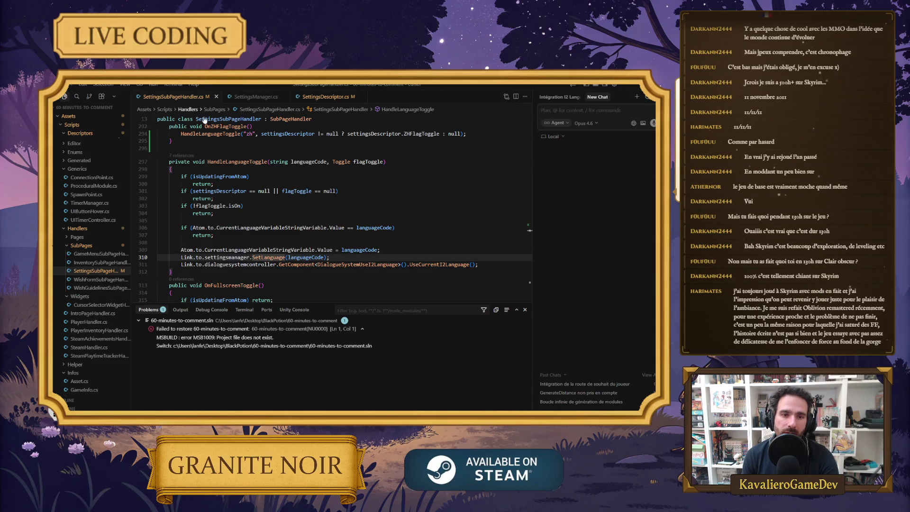
{"action": "key", "text": "Up"}
{"action": "key", "text": "Up"}
{"action": "key", "text": "Up"}
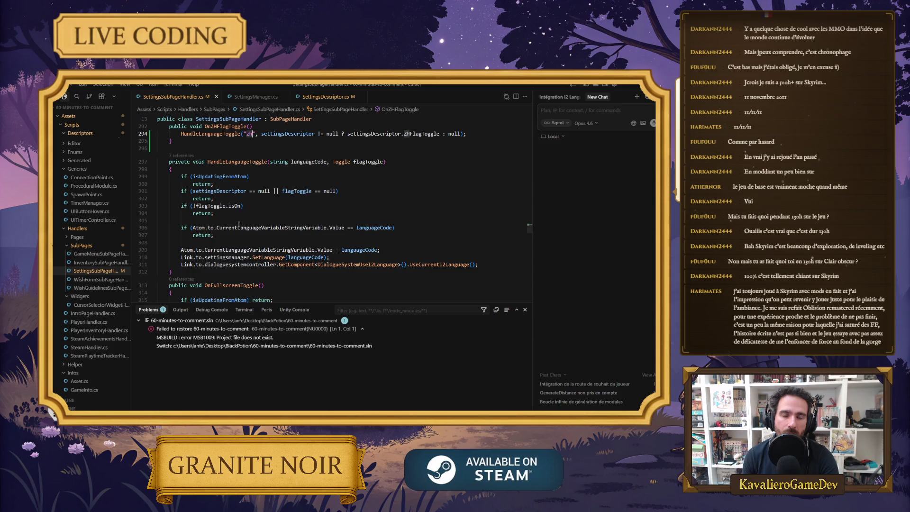
{"action": "key", "text": "alt+Tab"}
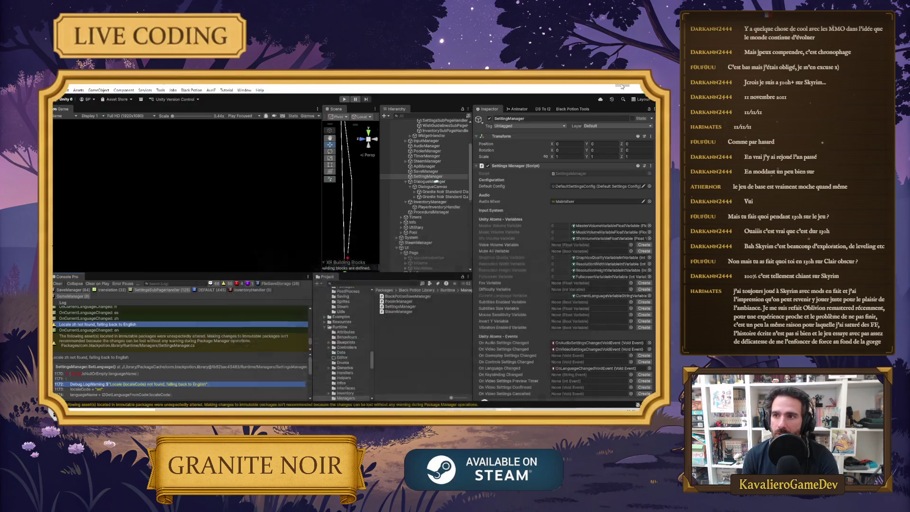
Select the ZH-Flag toggle, then ping I2Languages from the DS To I2 tool's I2 Asset field.
{"action": "key", "text": "alt+Tab"}
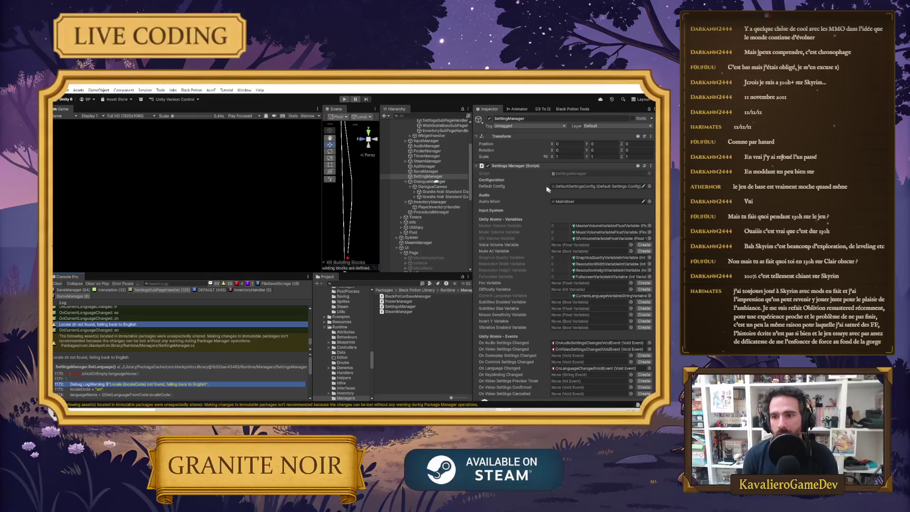
{"action": "scroll", "coordinate": [462, 184], "scroll_direction": "up", "scroll_amount": 1}
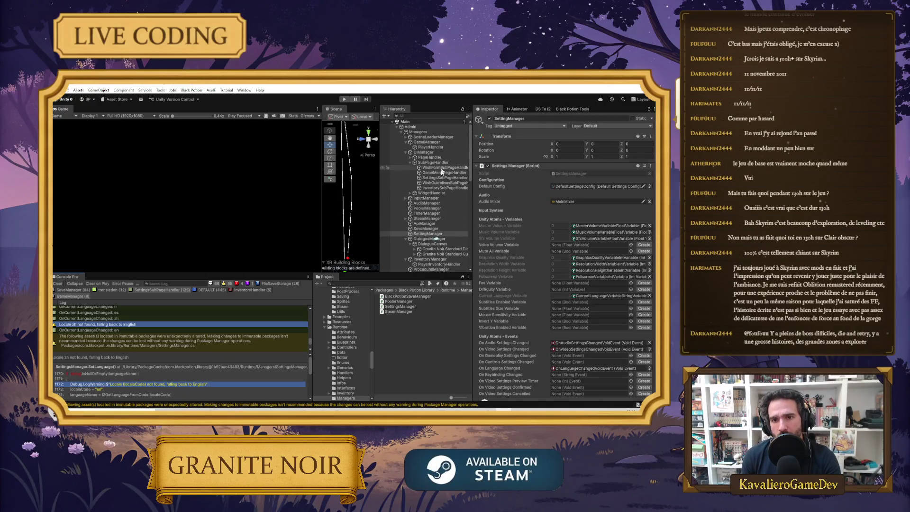
{"action": "scroll", "coordinate": [441, 244], "scroll_direction": "up", "scroll_amount": 1}
{"action": "scroll", "coordinate": [442, 244], "scroll_direction": "down", "scroll_amount": 10}
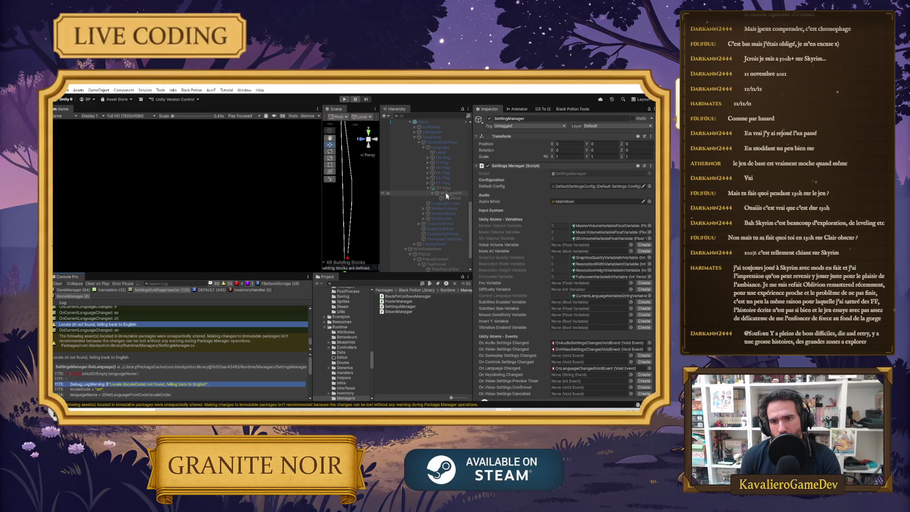
{"action": "left_click", "coordinate": [446, 189]}
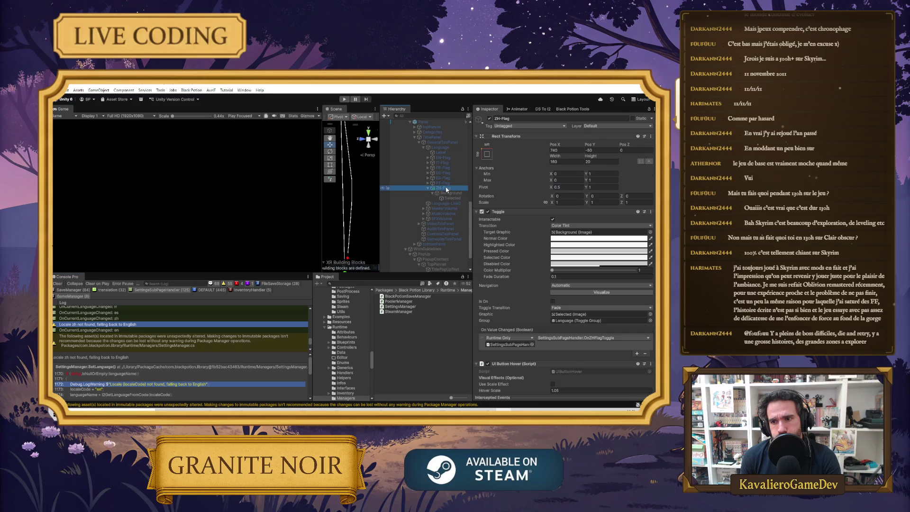
{"action": "left_click", "coordinate": [543, 109]}
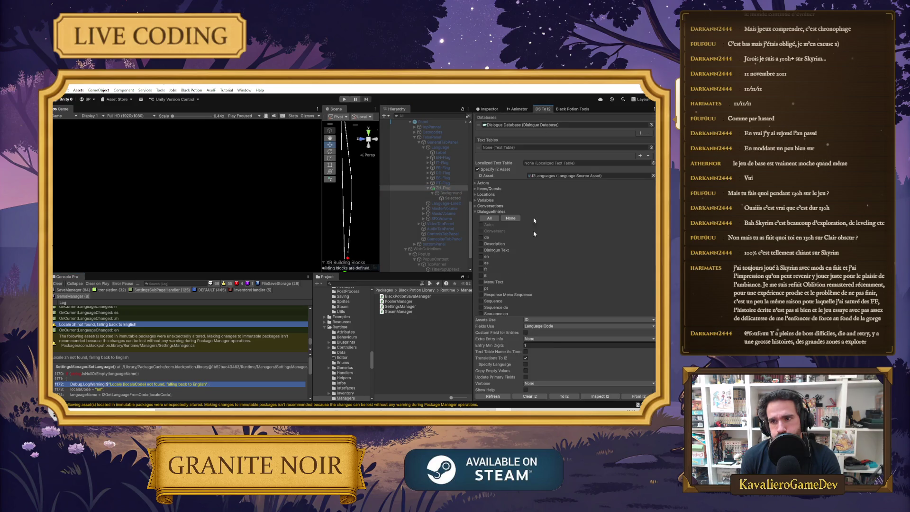
{"action": "left_click", "coordinate": [593, 397]}
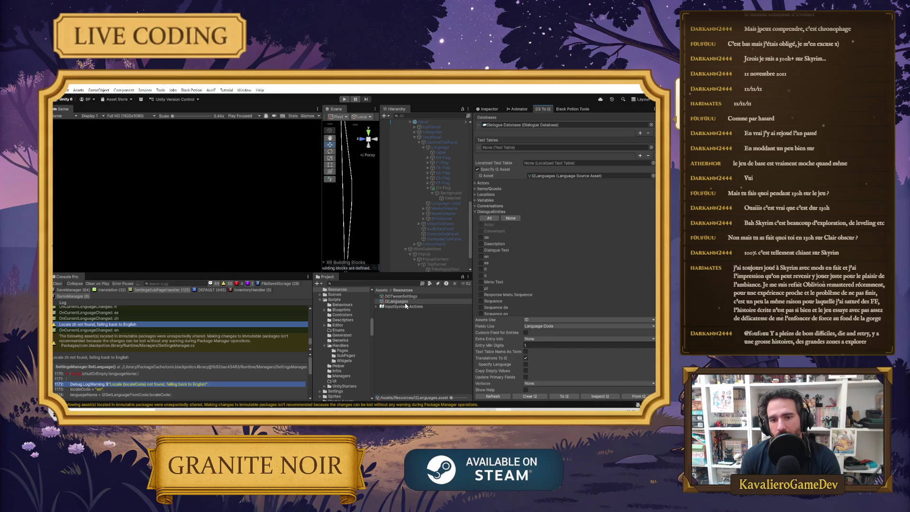
Show I2Languages' language list and the code variants offered for the Chinese (zh-CN) entry.
{"action": "left_click", "coordinate": [489, 109]}
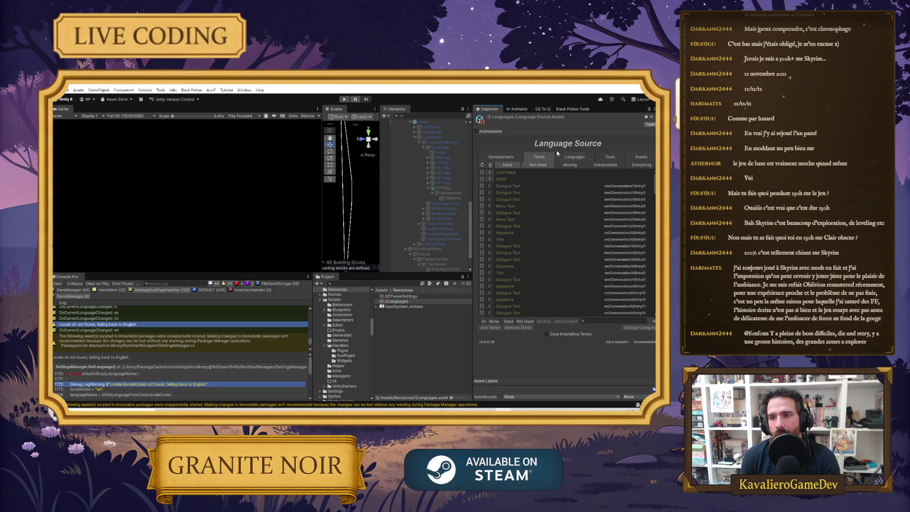
{"action": "left_click", "coordinate": [574, 157]}
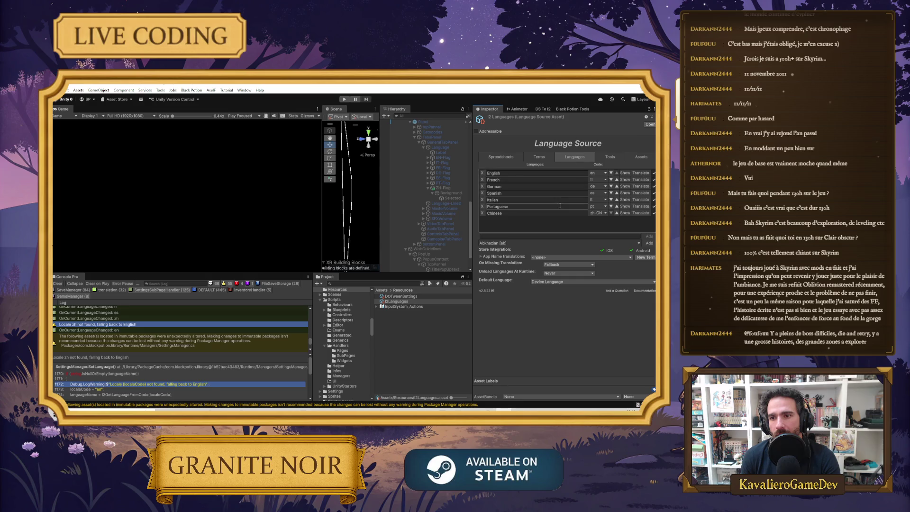
{"action": "left_click", "coordinate": [605, 214]}
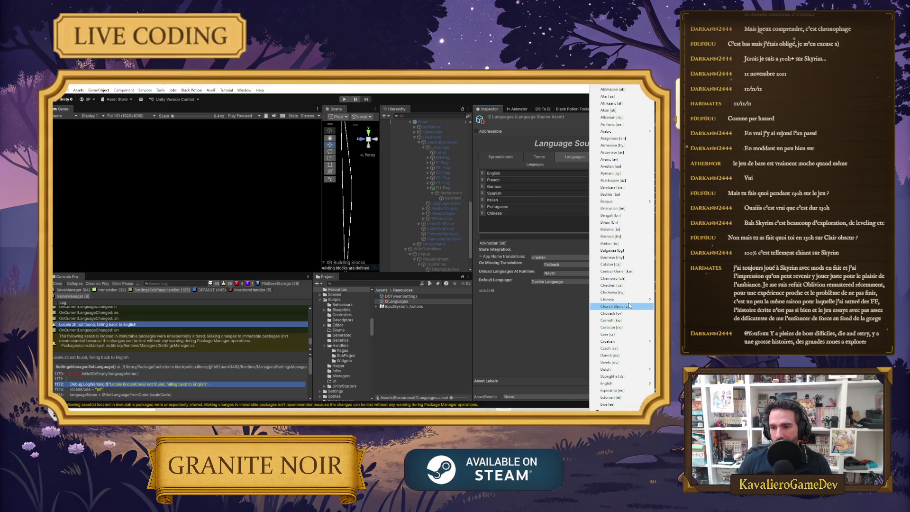
{"action": "mouse_move", "coordinate": [616, 300]}
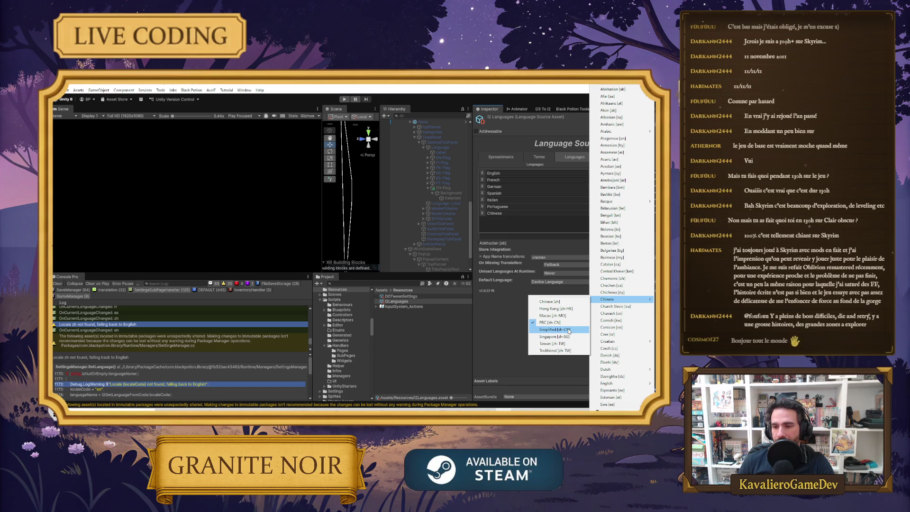
Change the Chinese entry's code in I2Languages from zh-CN to Chinese [zh].
{"action": "left_click", "coordinate": [562, 303]}
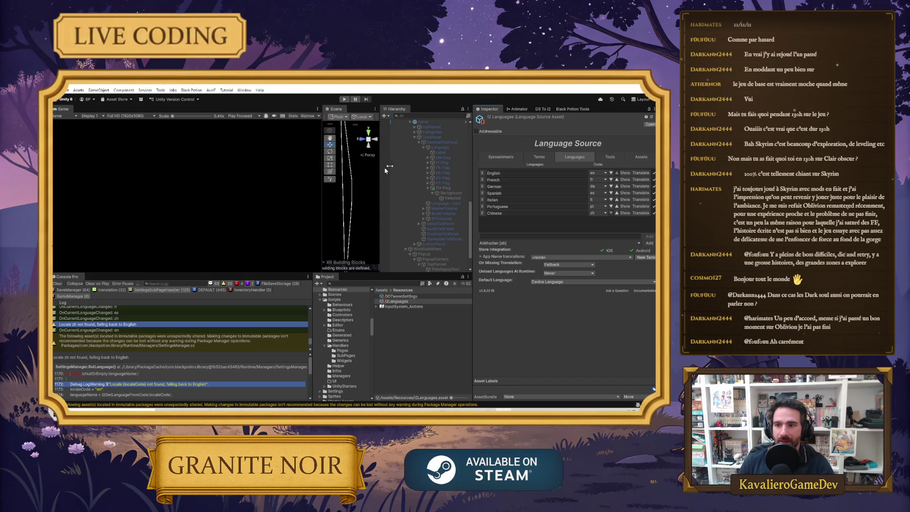
Switch the Chinese language code back to Chinese > Simplified [zh-CN] in I2Languages.
{"action": "left_click", "coordinate": [594, 242]}
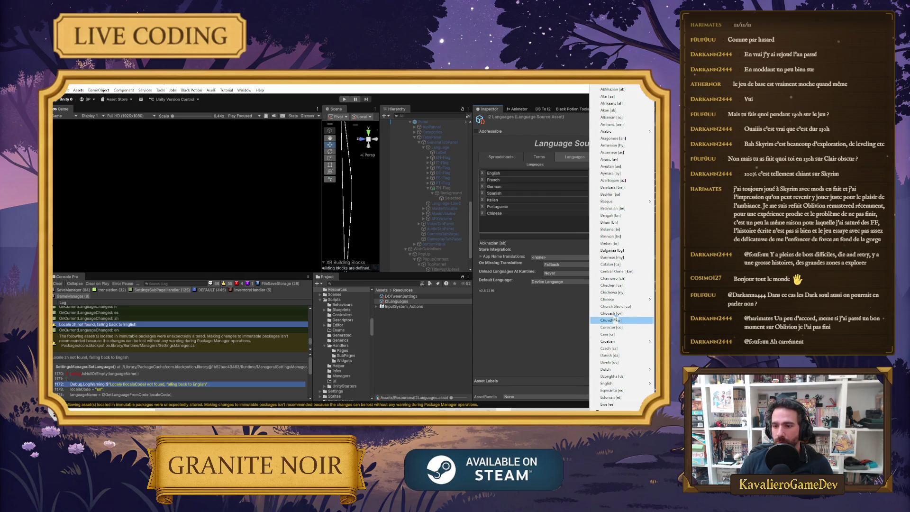
{"action": "mouse_move", "coordinate": [617, 301]}
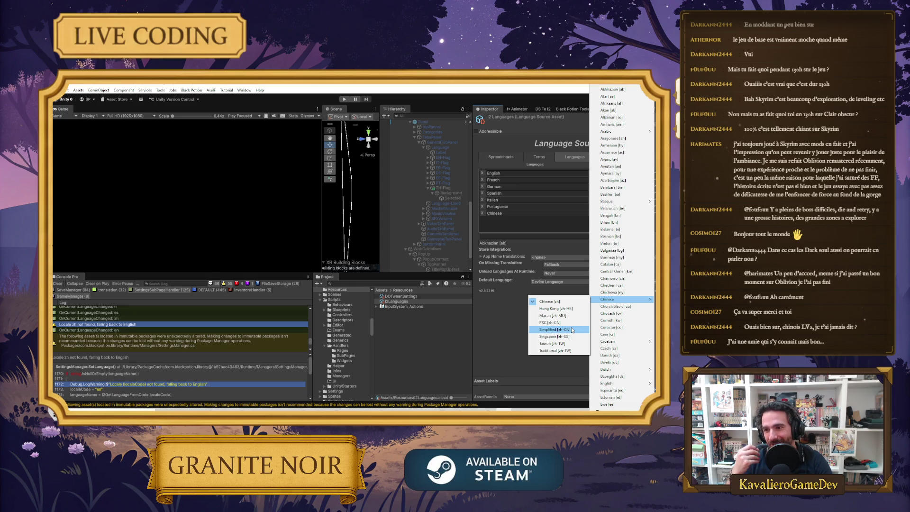
{"action": "left_click", "coordinate": [572, 329]}
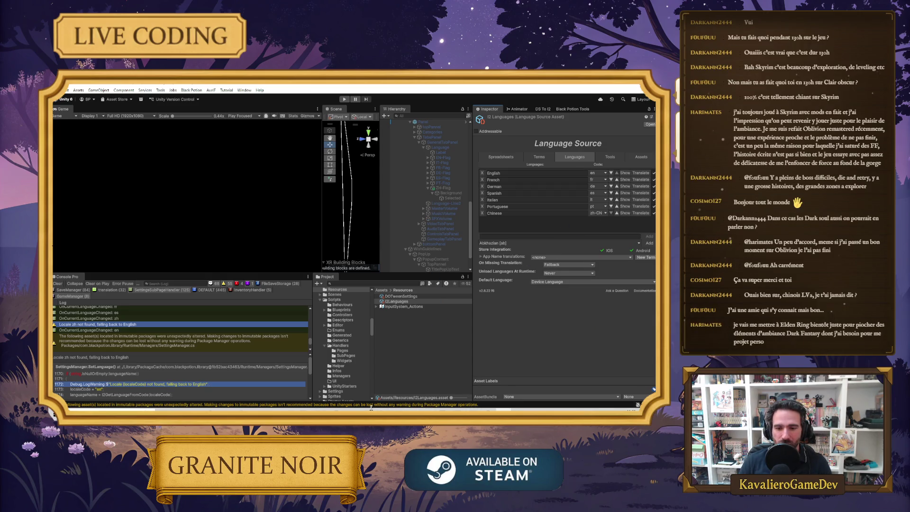
{"action": "key", "text": "alt+Tab"}
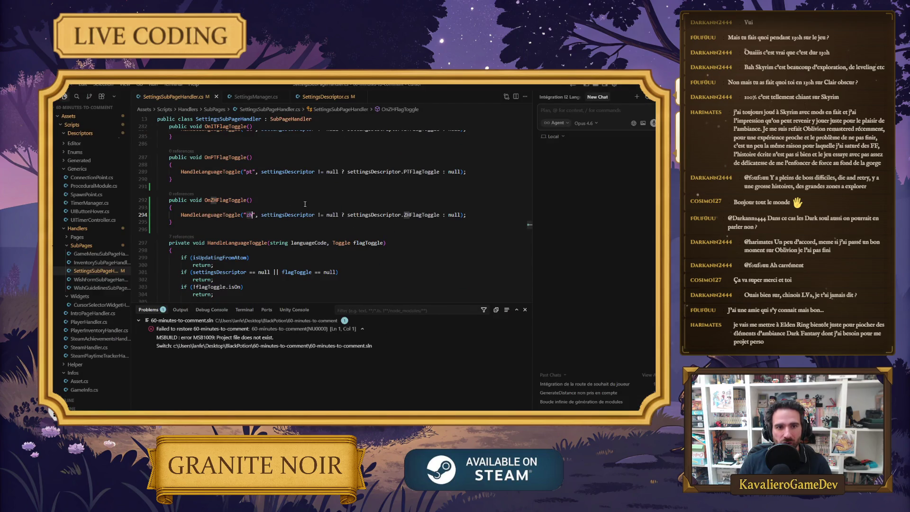
Make OnZHFlagToggle on line 294 pass "zh-CN" and save SettingsSubPageHandler.cs.
{"action": "left_click", "coordinate": [257, 215]}
{"action": "type", "text": "-CN"}
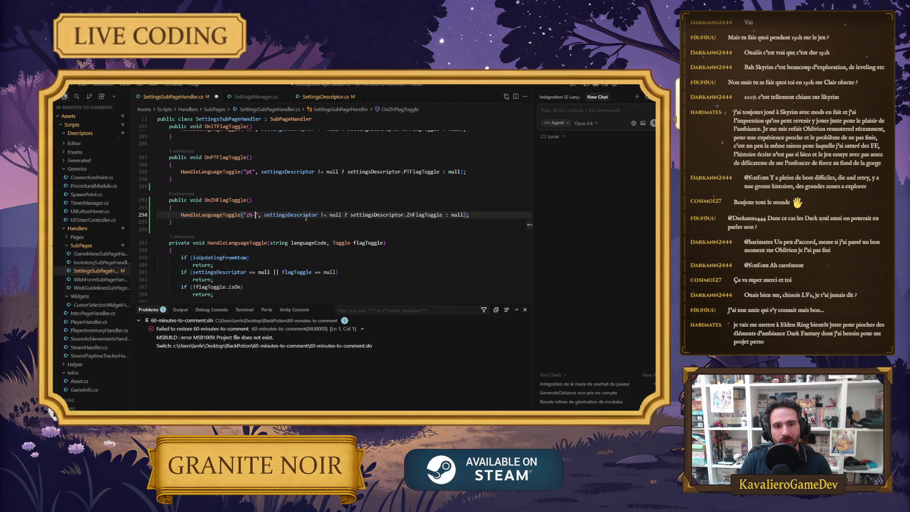
{"action": "left_click", "coordinate": [302, 200]}
{"action": "key", "text": "ctrl+s"}
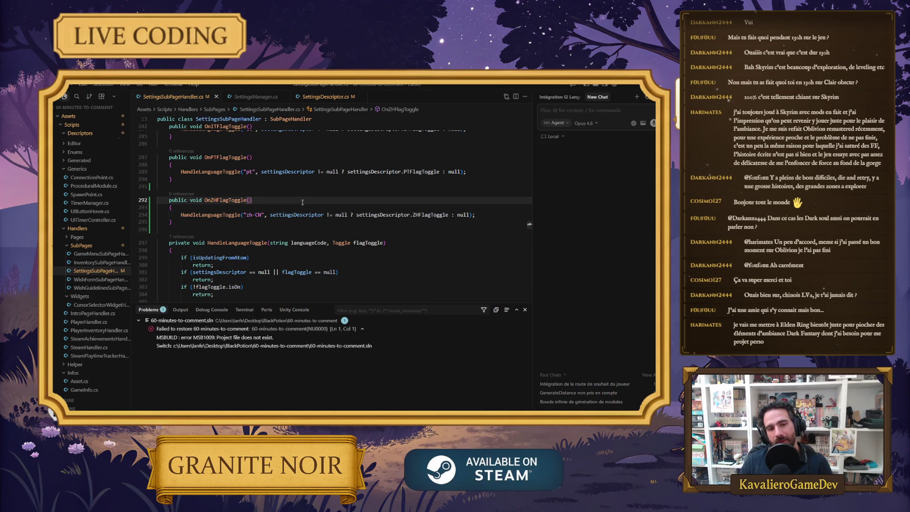
{"action": "scroll", "coordinate": [277, 220], "scroll_direction": "down", "scroll_amount": 3}
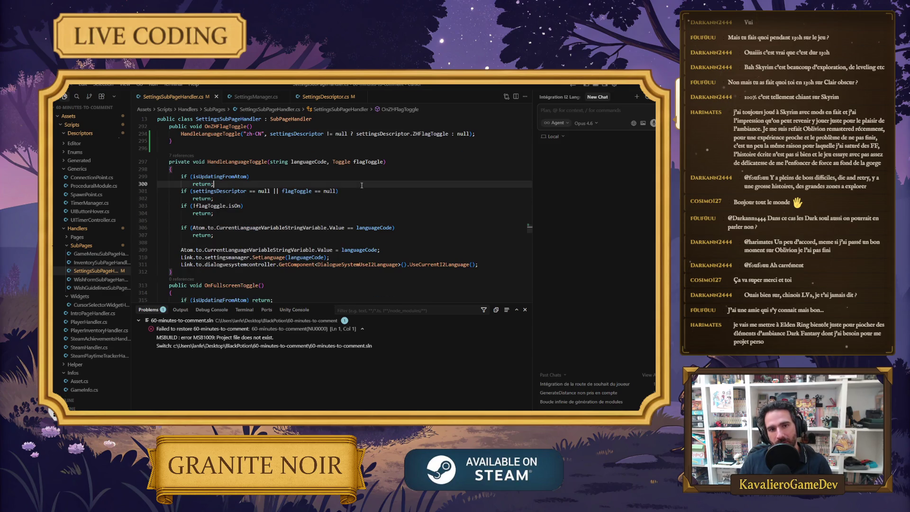
{"action": "left_click", "coordinate": [275, 217]}
{"action": "left_click", "coordinate": [271, 168]}
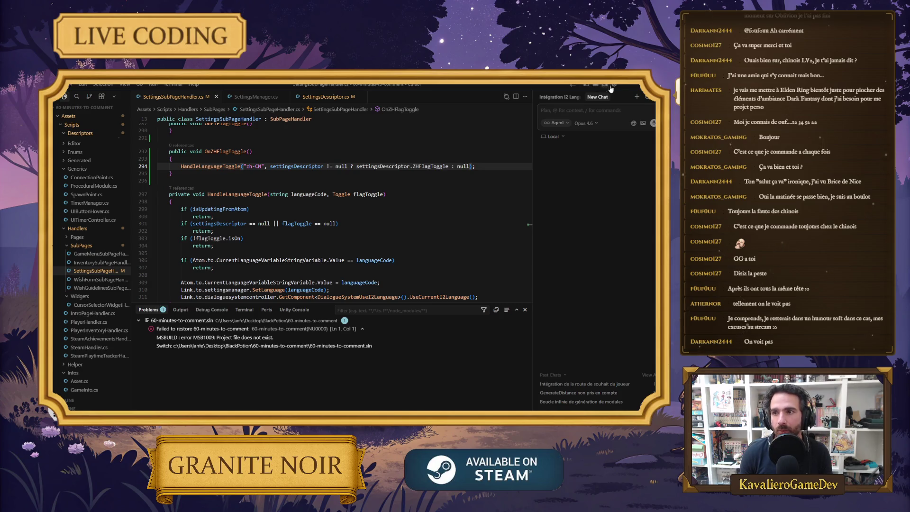
{"action": "left_click", "coordinate": [629, 85]}
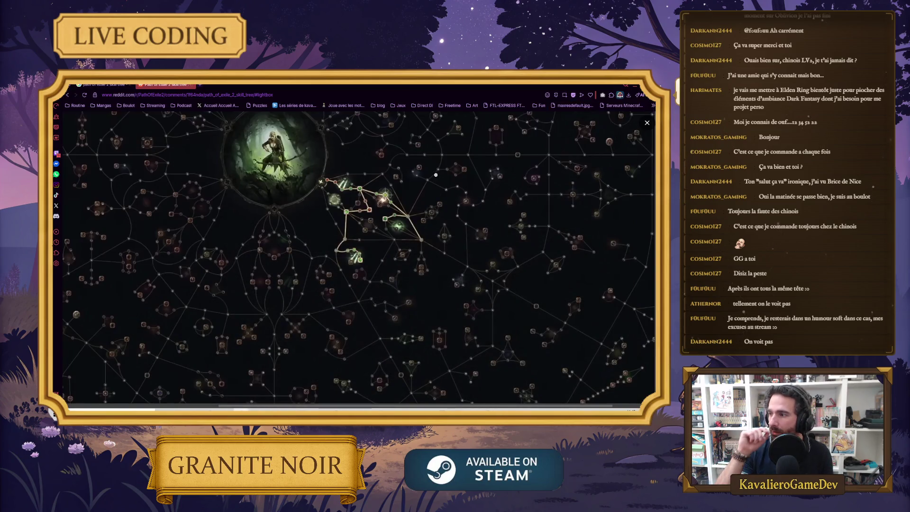
Zoom in and out on the Path of Exile 2 skill tree image, ending on the class portrait.
{"action": "scroll", "coordinate": [436, 175], "scroll_direction": "down", "scroll_amount": 6}
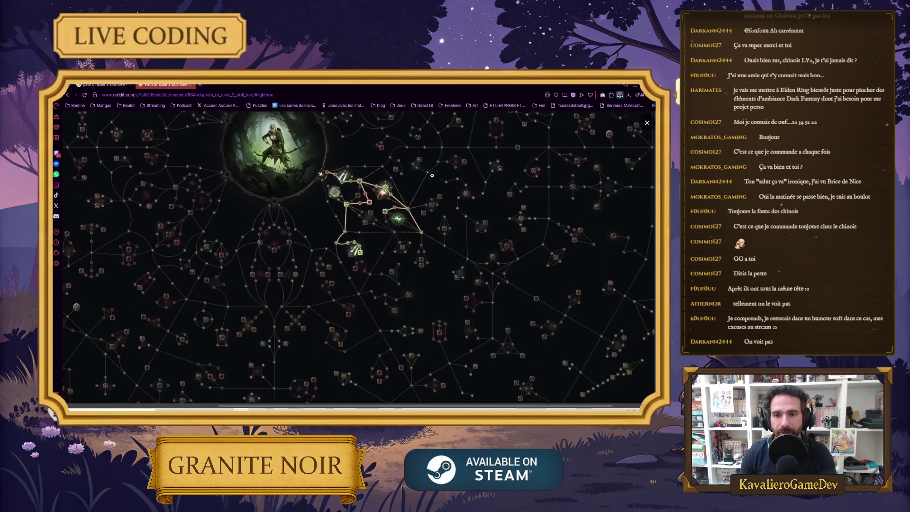
{"action": "scroll", "coordinate": [437, 211], "scroll_direction": "up", "scroll_amount": 5}
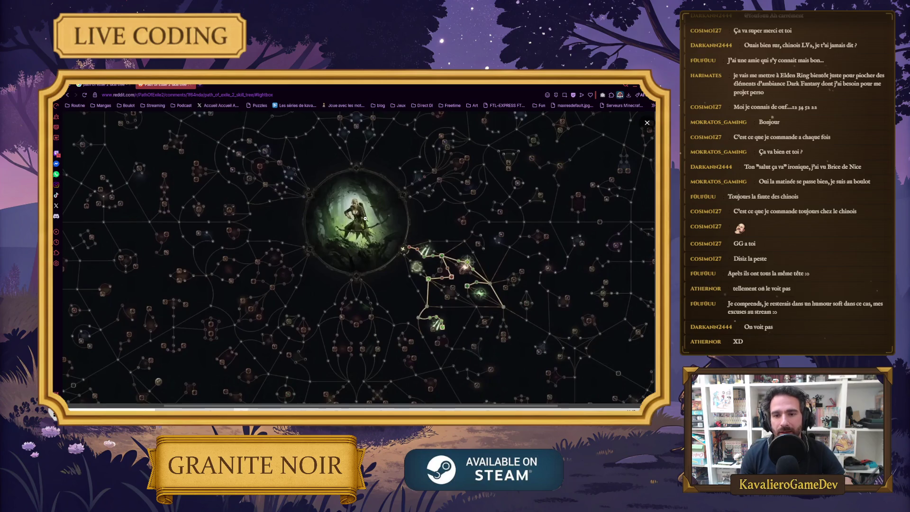
{"action": "scroll", "coordinate": [448, 243], "scroll_direction": "down", "scroll_amount": 5}
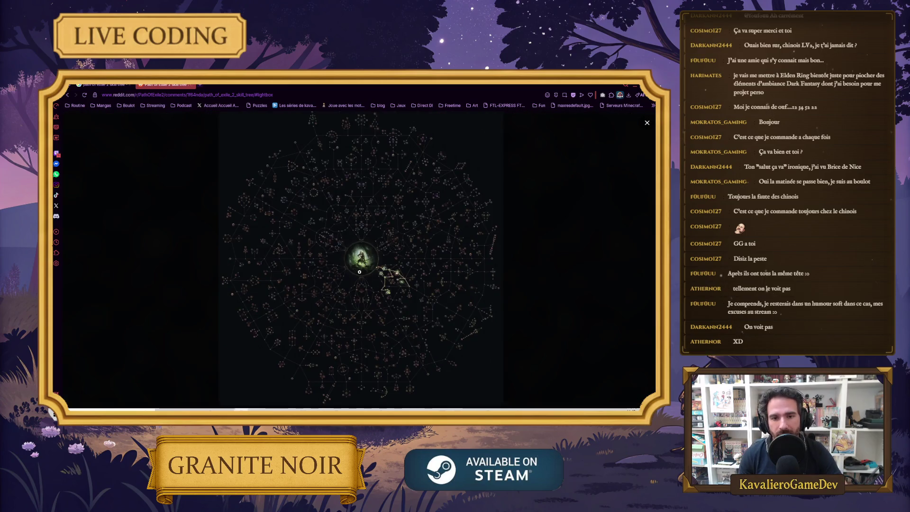
{"action": "scroll", "coordinate": [374, 268], "scroll_direction": "up", "scroll_amount": 5}
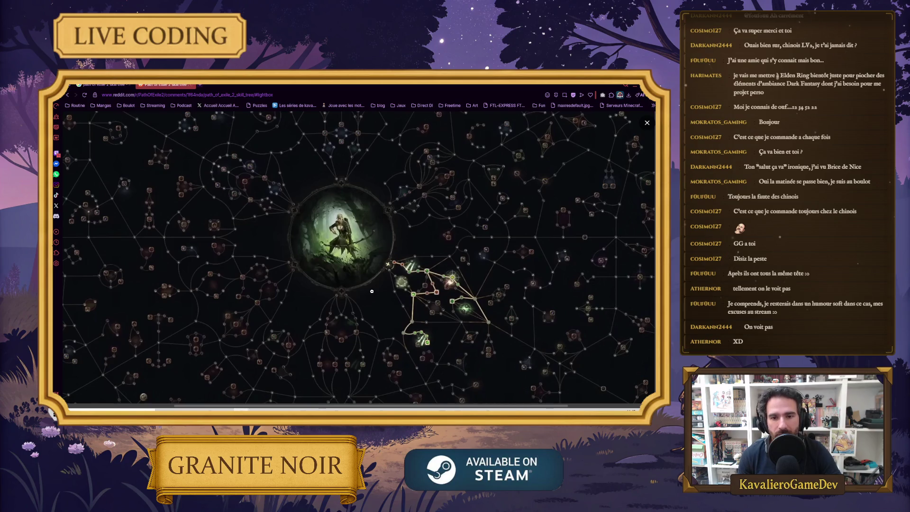
{"action": "scroll", "coordinate": [378, 293], "scroll_direction": "down", "scroll_amount": 5}
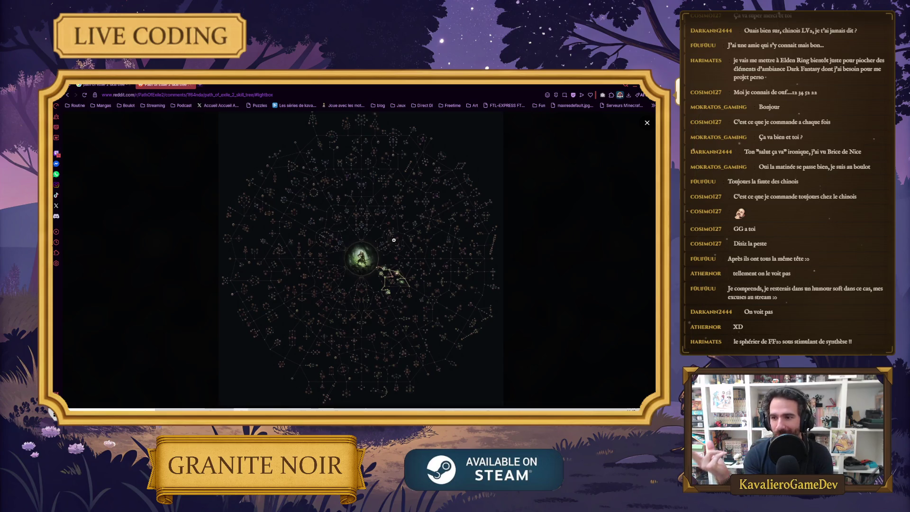
{"action": "left_click", "coordinate": [394, 240]}
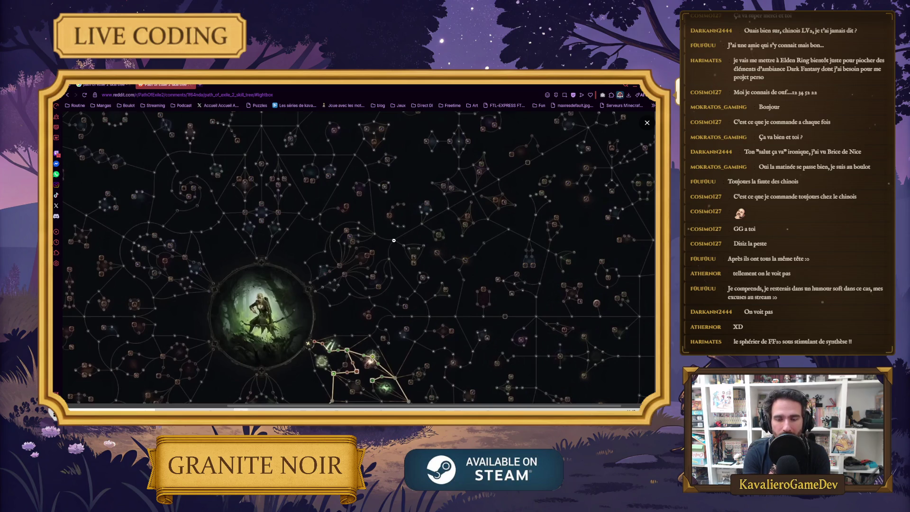
{"action": "scroll", "coordinate": [389, 235], "scroll_direction": "down", "scroll_amount": 3}
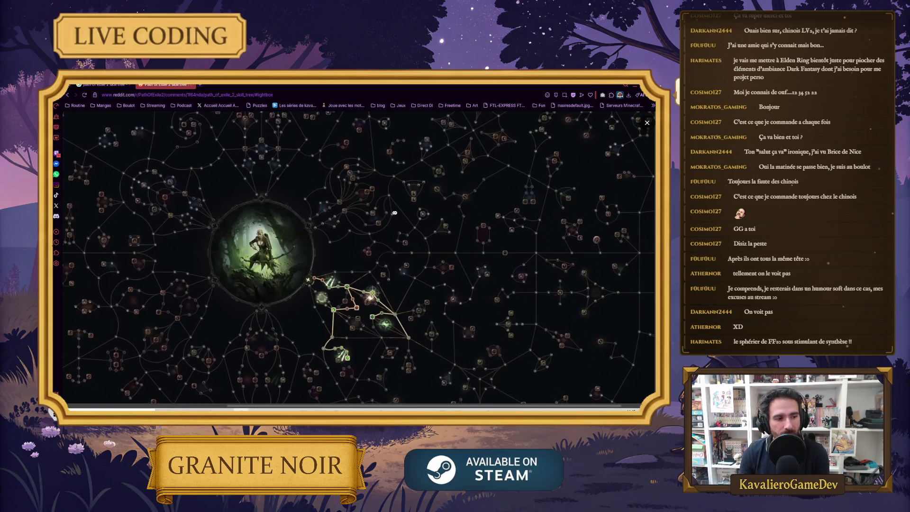
{"action": "scroll", "coordinate": [379, 237], "scroll_direction": "down", "scroll_amount": 10}
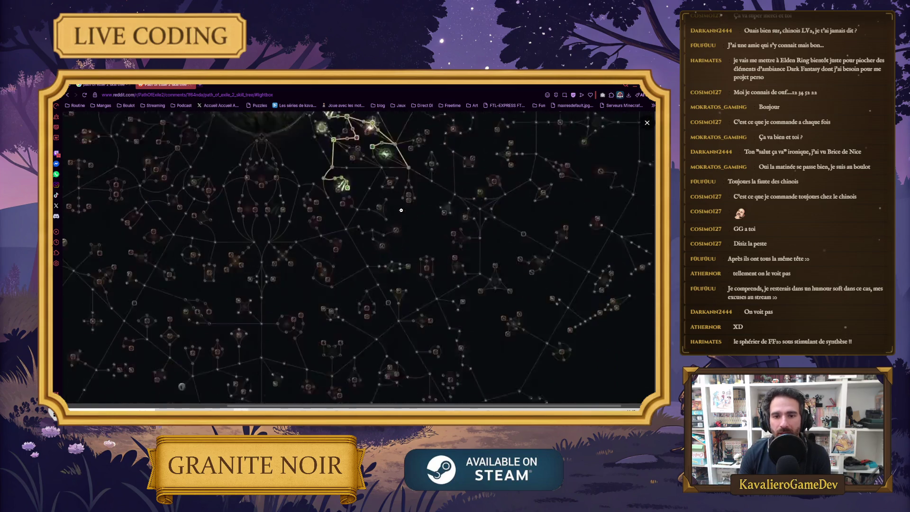
{"action": "scroll", "coordinate": [353, 262], "scroll_direction": "up", "scroll_amount": 15}
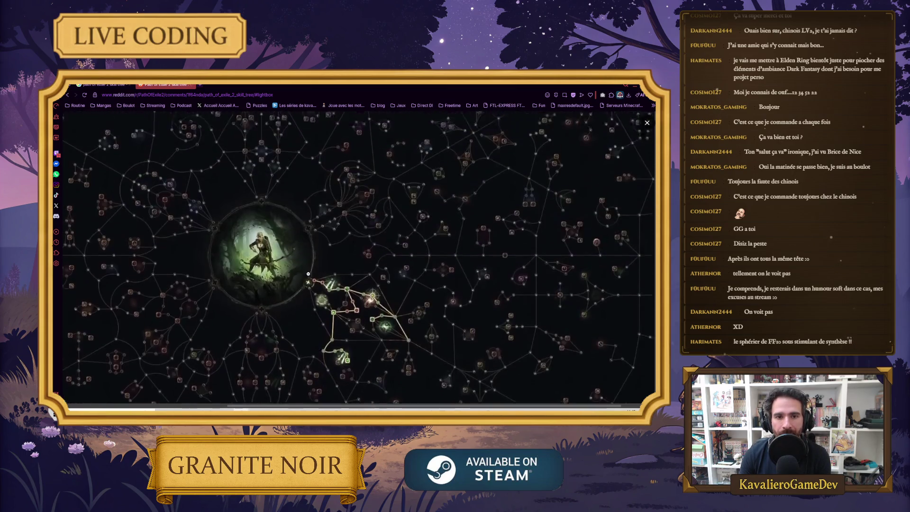
{"action": "scroll", "coordinate": [321, 258], "scroll_direction": "up", "scroll_amount": 5}
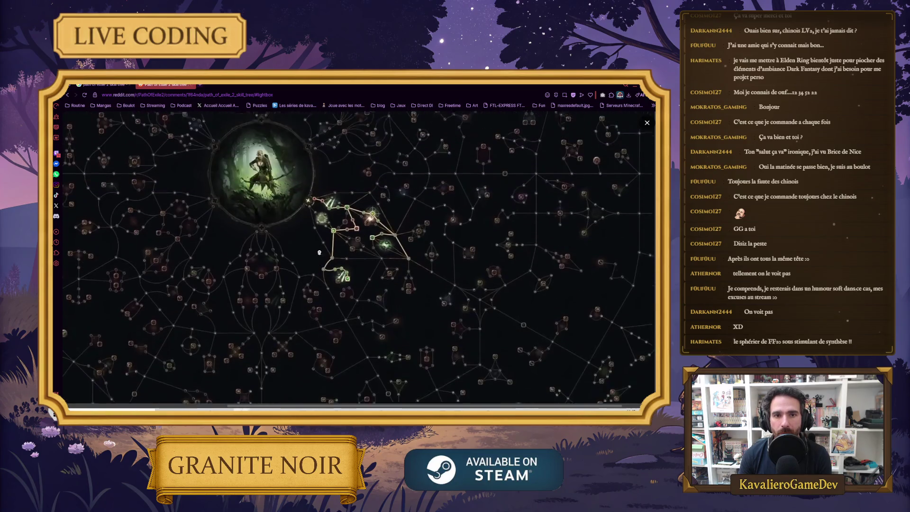
{"action": "left_click", "coordinate": [358, 249]}
{"action": "left_click", "coordinate": [358, 249]}
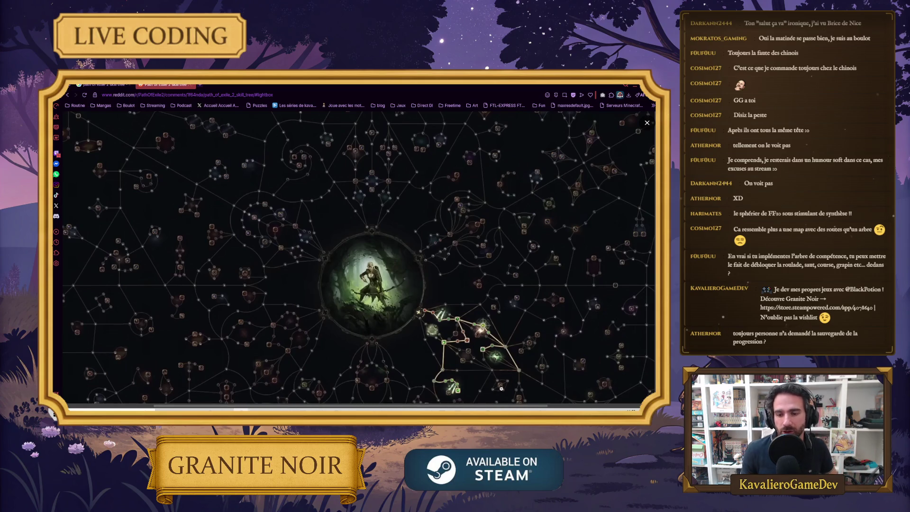
Return from the Reddit skill tree to the Unity Editor.
{"action": "key", "text": "alt+Tab"}
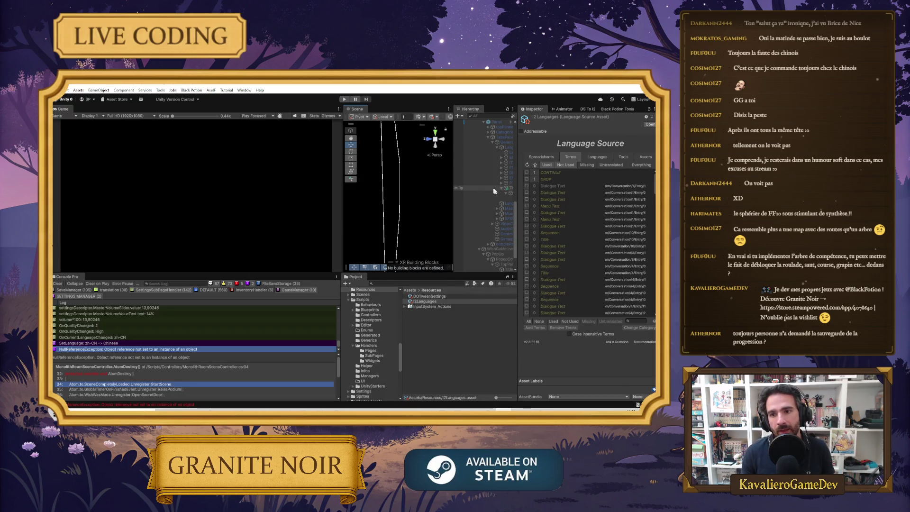
Widen the Hierarchy, collapse TabsPanel and Settings, and make the Inventory object active.
{"action": "left_click_drag", "start_coordinate": [453, 142], "coordinate": [345, 143]}
{"action": "left_click_drag", "start_coordinate": [343, 189], "coordinate": [286, 194]}
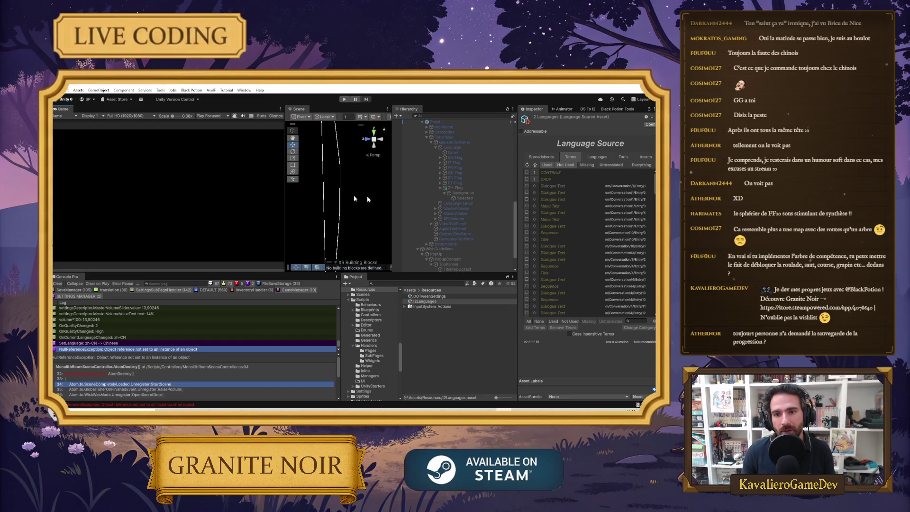
{"action": "scroll", "coordinate": [442, 161], "scroll_direction": "up", "scroll_amount": 2}
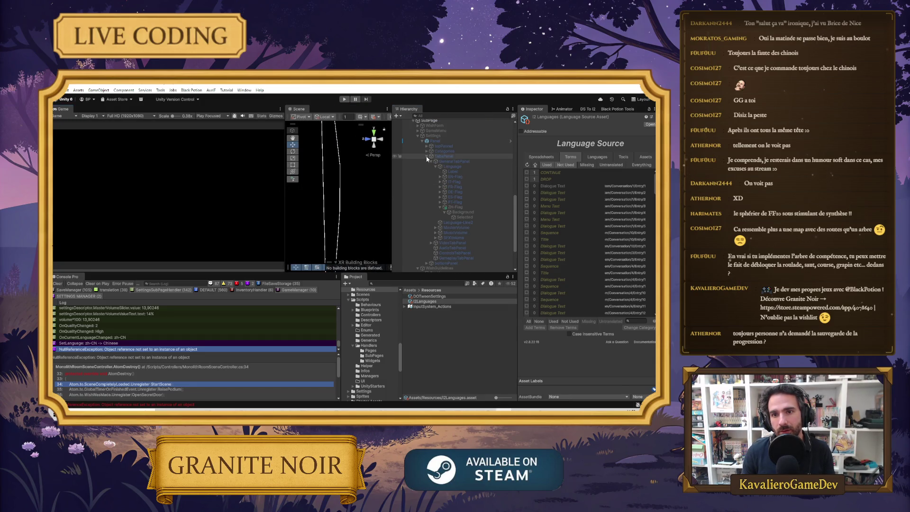
{"action": "left_click", "coordinate": [427, 157]}
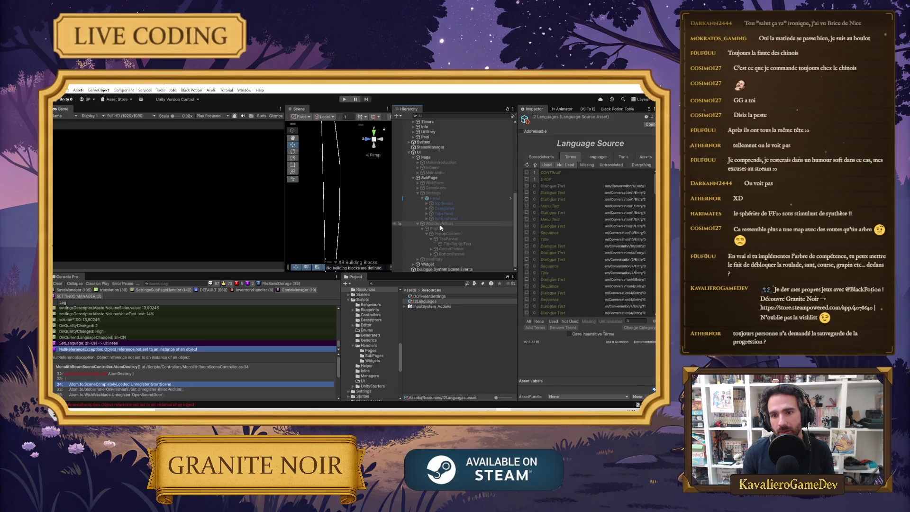
{"action": "left_click", "coordinate": [417, 193]}
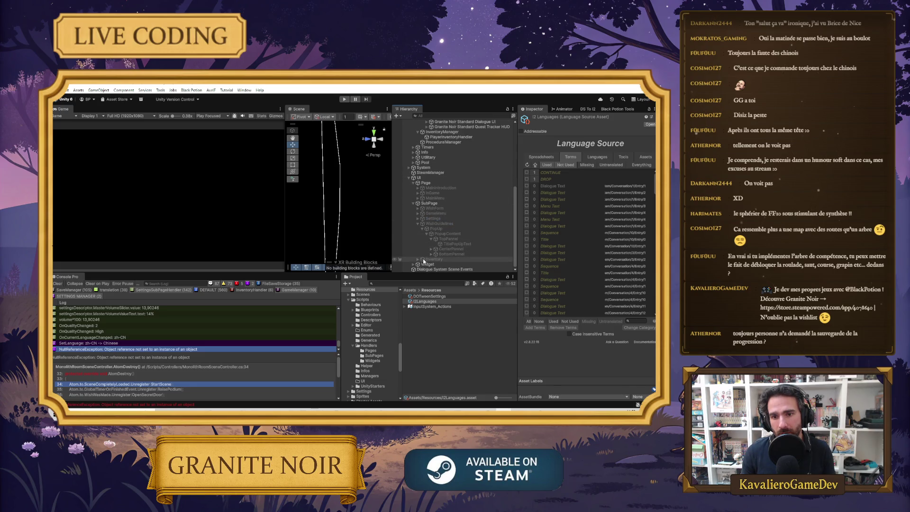
{"action": "left_click", "coordinate": [425, 259]}
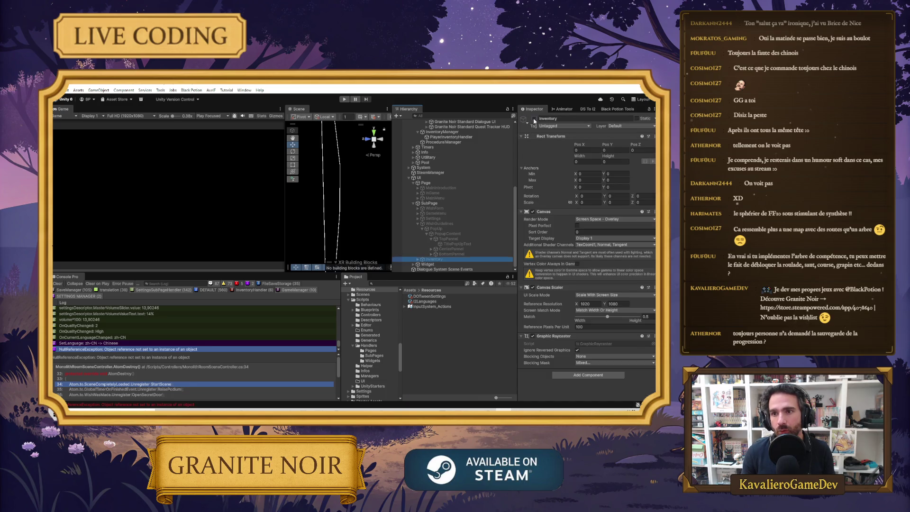
{"action": "left_click", "coordinate": [534, 119]}
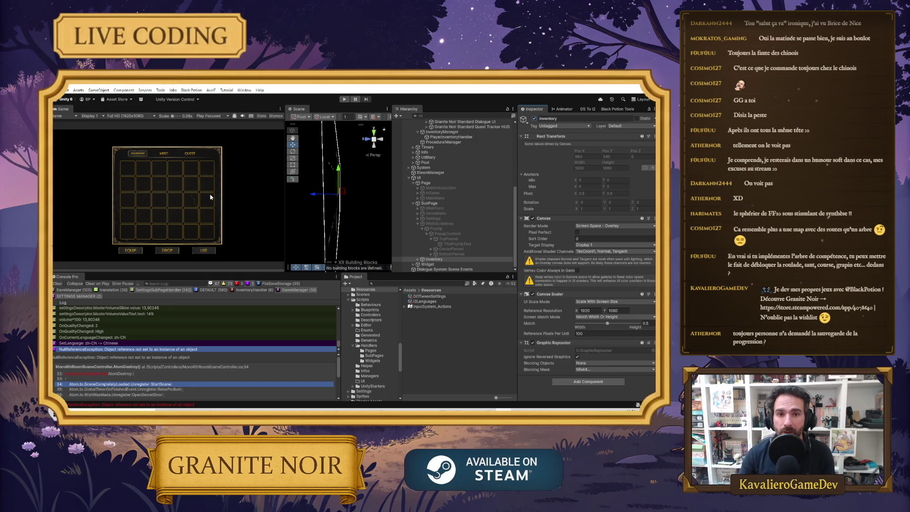
{"action": "key", "text": "alt+Tab"}
{"action": "key", "text": "alt+Tab"}
{"action": "key", "text": "alt+Tab"}
{"action": "scroll", "coordinate": [366, 236], "scroll_direction": "down", "scroll_amount": 5}
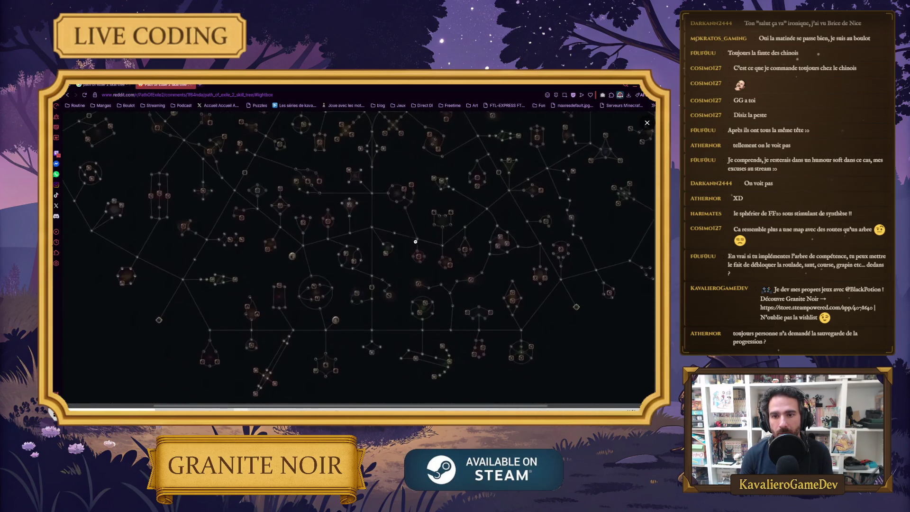
{"action": "scroll", "coordinate": [437, 217], "scroll_direction": "up", "scroll_amount": 3}
{"action": "scroll", "coordinate": [437, 217], "scroll_direction": "up", "scroll_amount": 2}
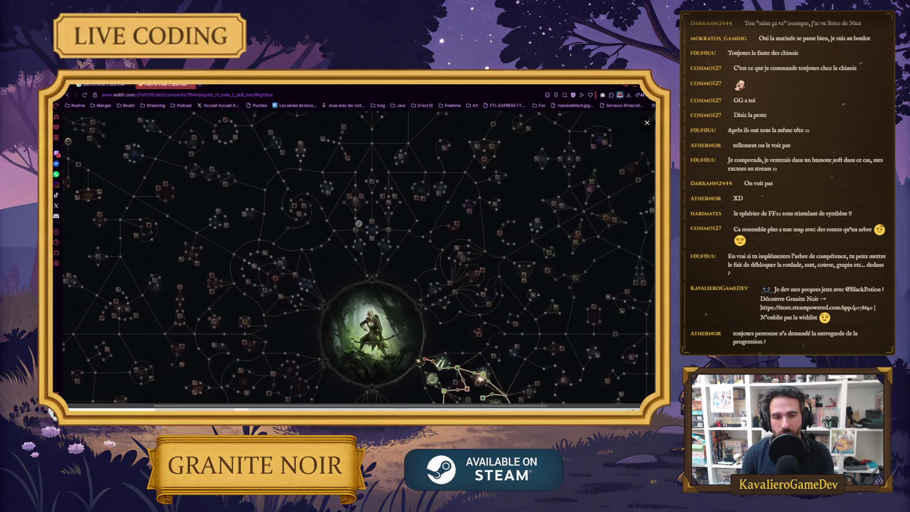
{"action": "scroll", "coordinate": [374, 223], "scroll_direction": "down", "scroll_amount": 4}
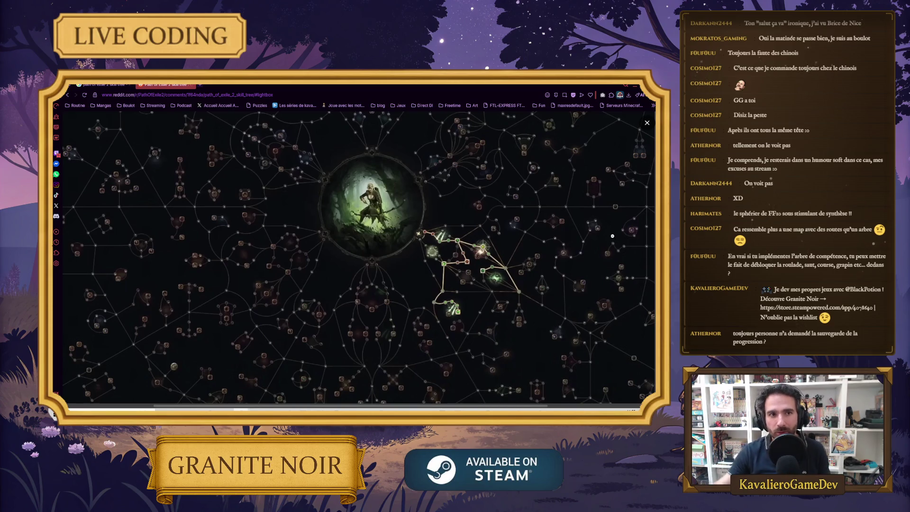
{"action": "left_click", "coordinate": [636, 87]}
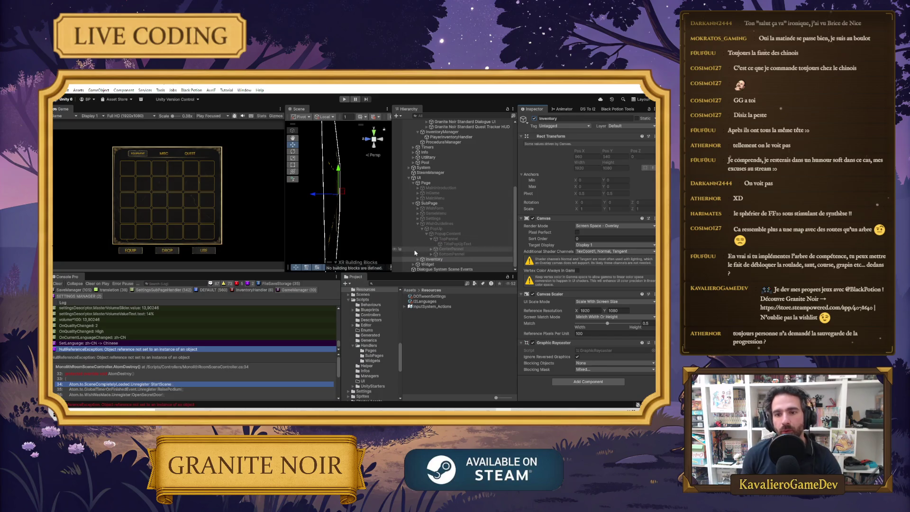
Collapse WishGuidelines in the Hierarchy and deactivate the Inventory object with Alt+Shift+A.
{"action": "left_click", "coordinate": [417, 223]}
{"action": "key", "text": "alt+shift+a"}
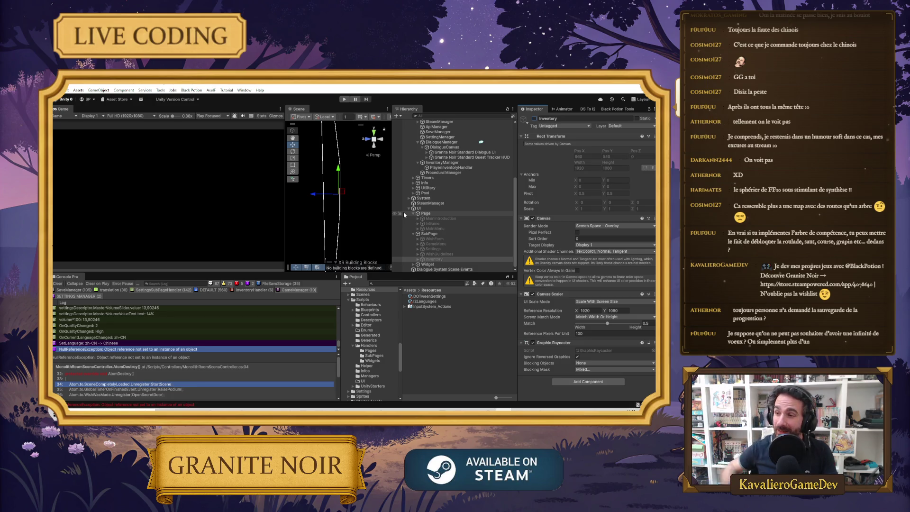
Activate WishGuidelines to show The Edict of Wishes panel and enlarge the Game view.
{"action": "left_click", "coordinate": [458, 254]}
{"action": "left_click", "coordinate": [534, 119]}
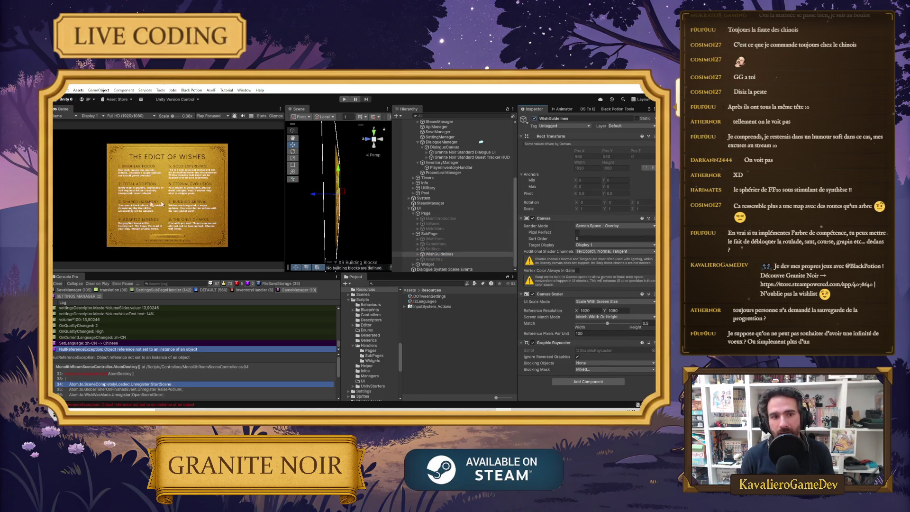
{"action": "left_click_drag", "start_coordinate": [283, 191], "coordinate": [411, 191]}
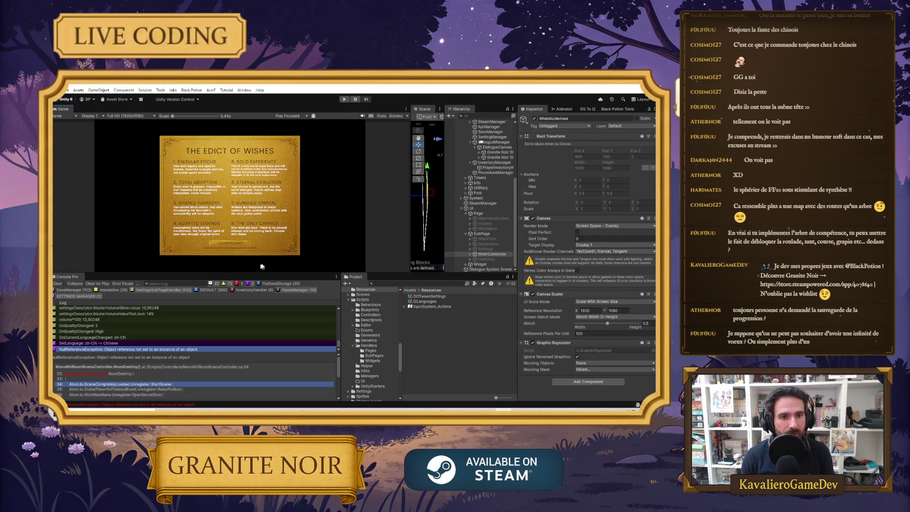
{"action": "left_click_drag", "start_coordinate": [258, 273], "coordinate": [254, 362]}
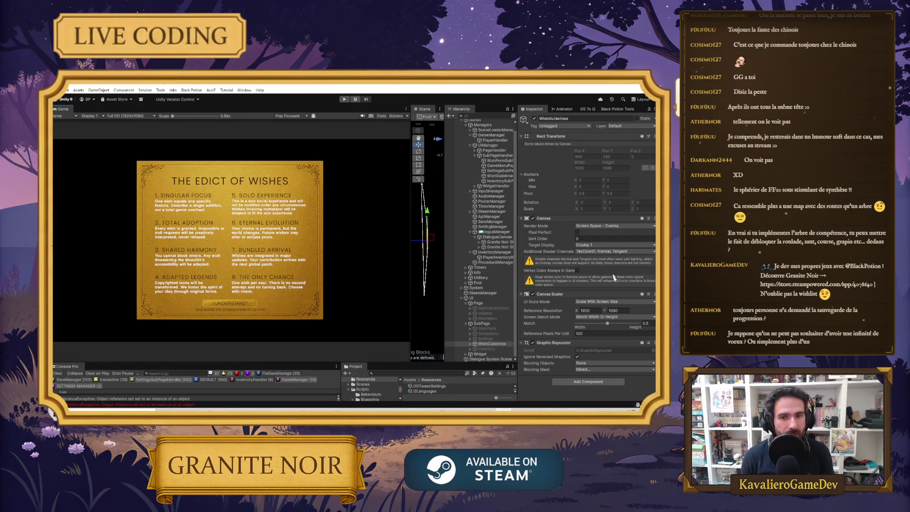
{"action": "left_click", "coordinate": [472, 345]}
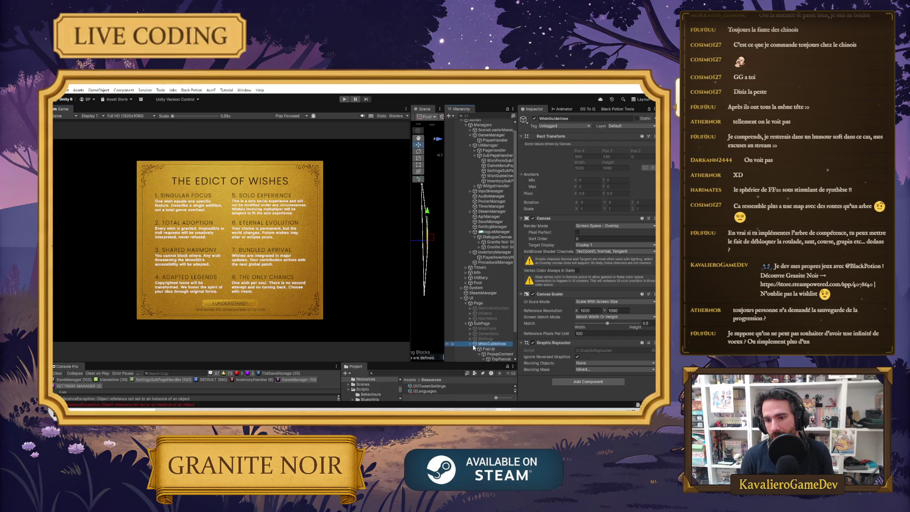
Select TitlePopup and preview its I2 Localize French title, L'ÉDIT DES SOUHAITS.
{"action": "scroll", "coordinate": [474, 341], "scroll_direction": "down", "scroll_amount": 2}
{"action": "left_click", "coordinate": [501, 333]}
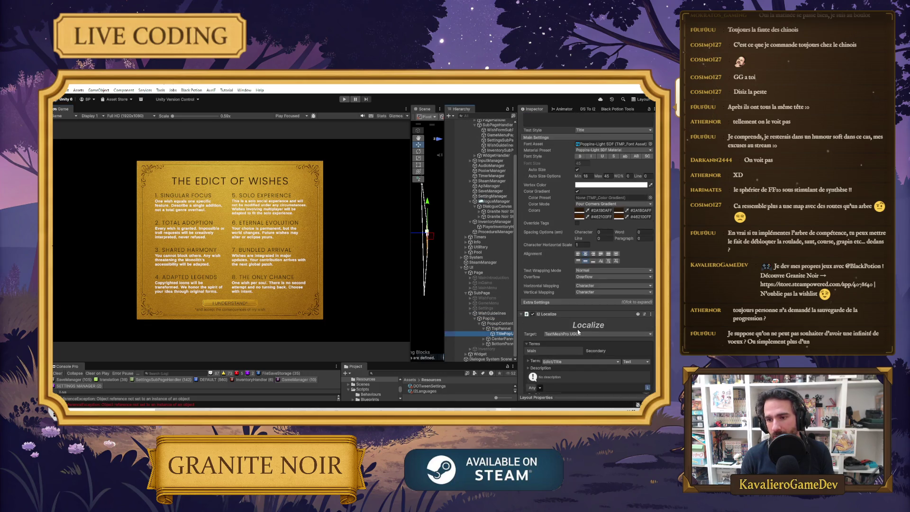
{"action": "scroll", "coordinate": [578, 332], "scroll_direction": "down", "scroll_amount": 3}
{"action": "left_click", "coordinate": [601, 349]}
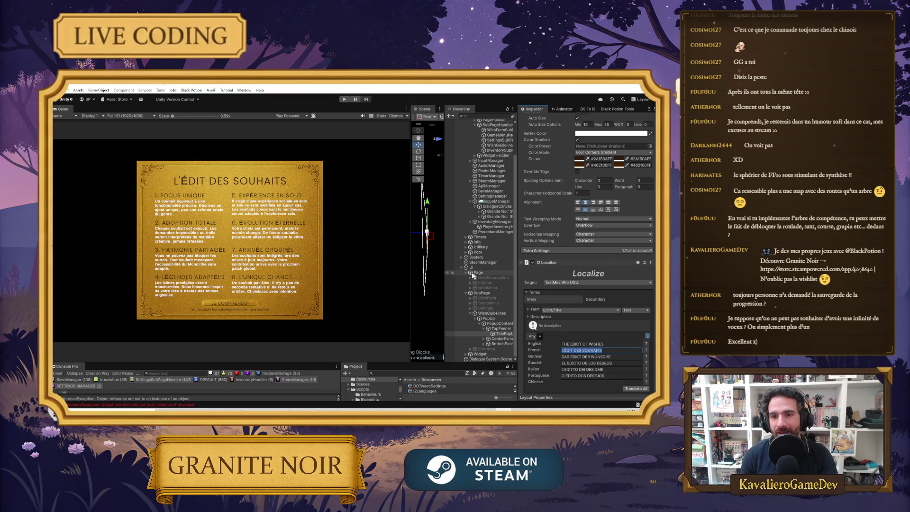
{"action": "left_click_drag", "start_coordinate": [411, 257], "coordinate": [309, 255]}
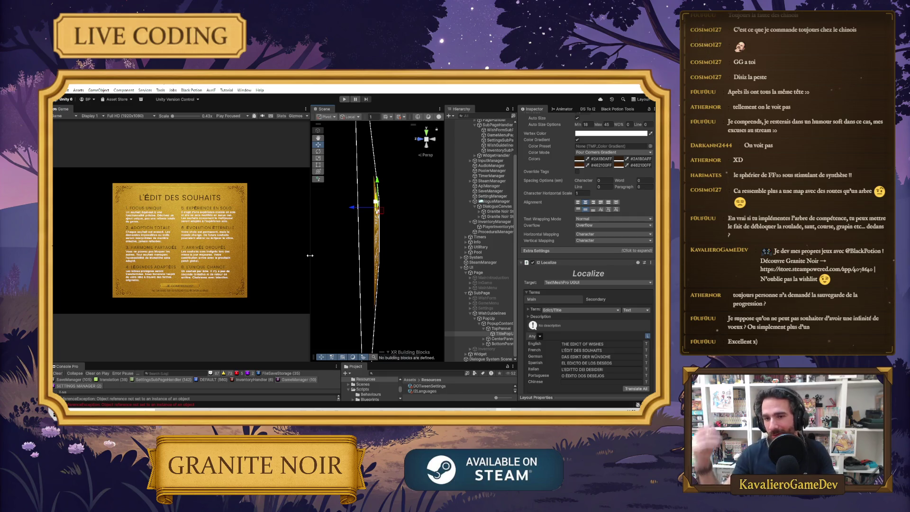
Untick WishGuidelines' active checkbox to hide the Edict panel, resizing the Game and Hierarchy views.
{"action": "left_click_drag", "start_coordinate": [309, 248], "coordinate": [387, 259]}
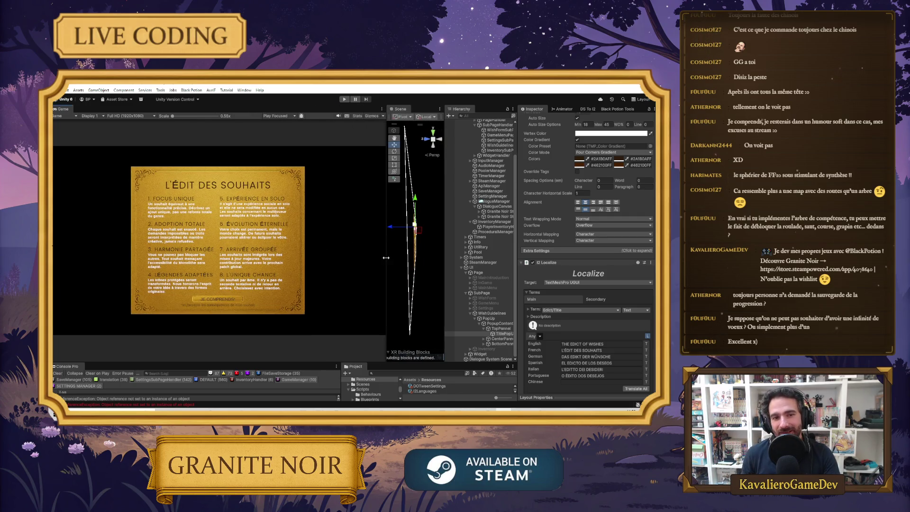
{"action": "left_click_drag", "start_coordinate": [442, 204], "coordinate": [430, 204]}
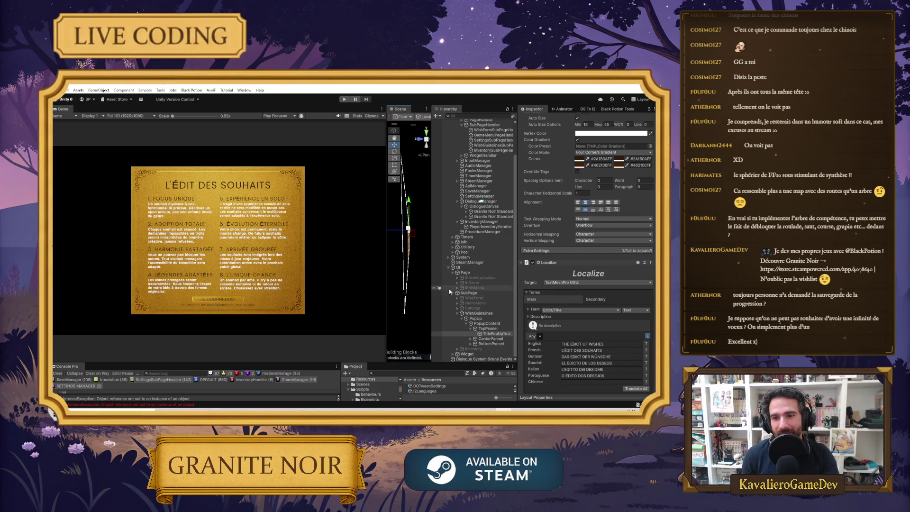
{"action": "left_click", "coordinate": [479, 313]}
{"action": "left_click", "coordinate": [534, 118]}
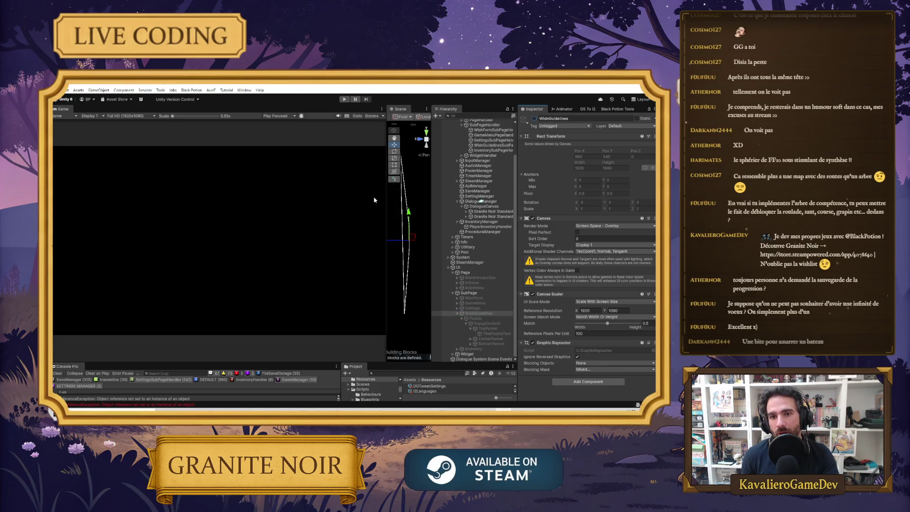
{"action": "left_click_drag", "start_coordinate": [386, 199], "coordinate": [294, 210]}
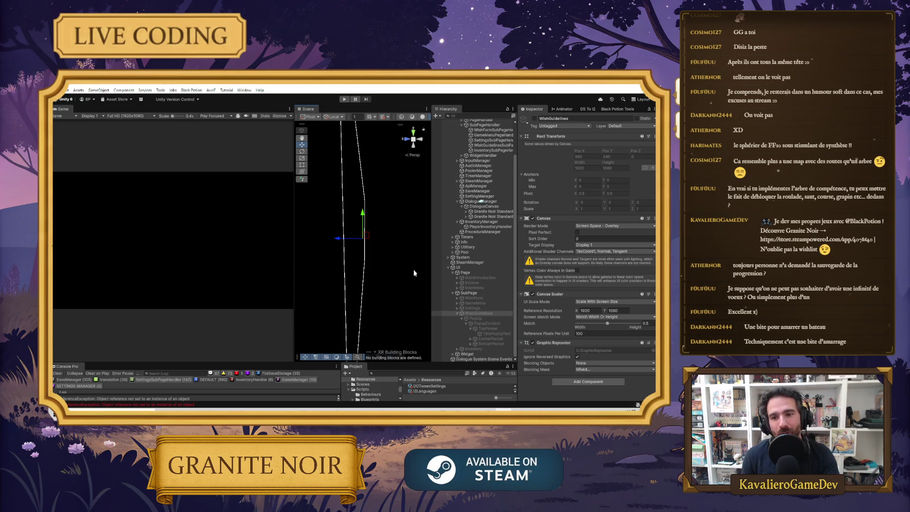
{"action": "left_click", "coordinate": [457, 293]}
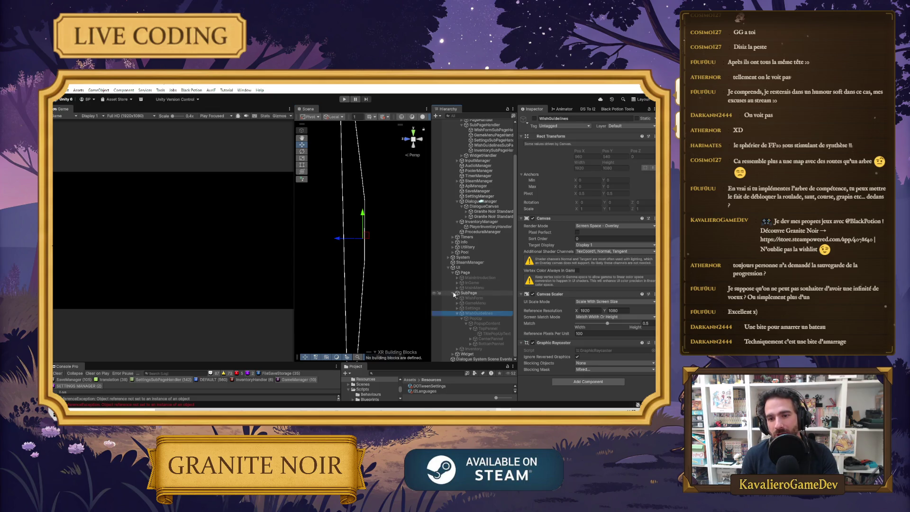
Collapse Page, expand Widget to show CursorSelector, and expand SubPage to reveal WishGuidelines.
{"action": "left_click", "coordinate": [452, 310]}
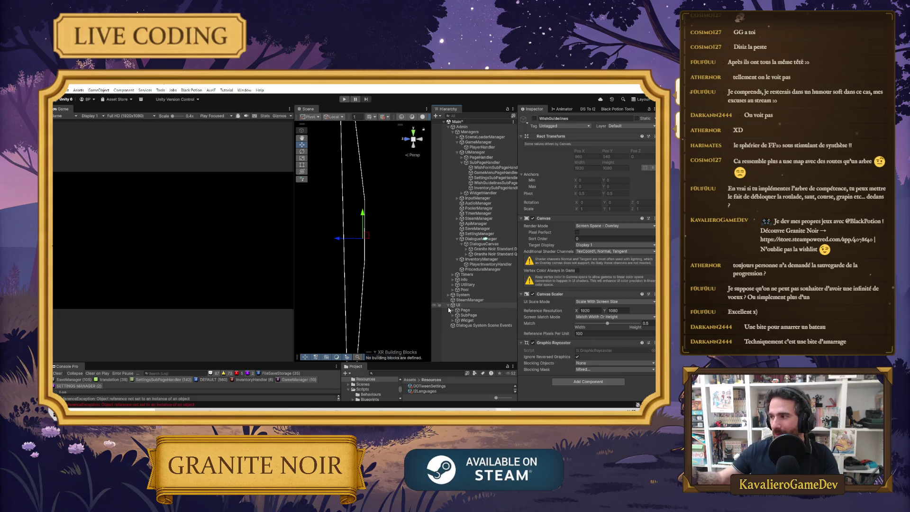
{"action": "left_click", "coordinate": [453, 320]}
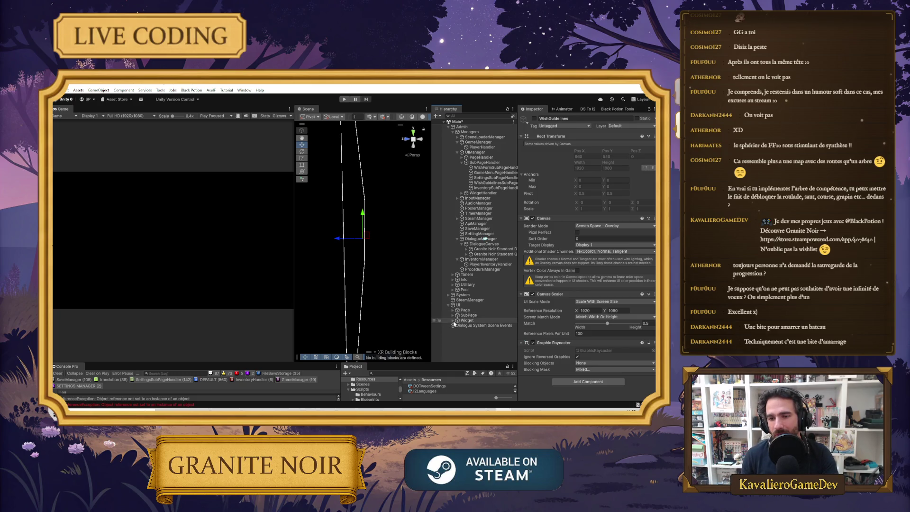
{"action": "left_click", "coordinate": [452, 311]}
{"action": "left_click", "coordinate": [453, 311]}
{"action": "left_click", "coordinate": [454, 315]}
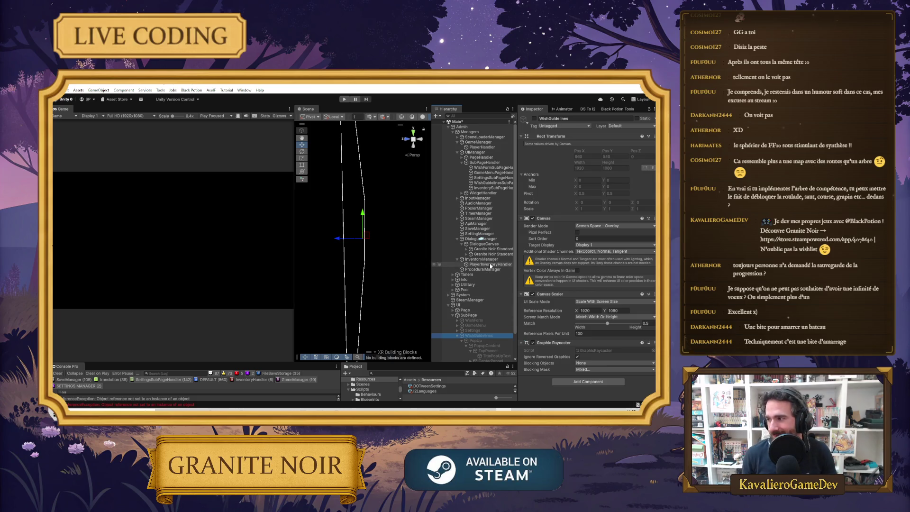
Collapse the DialogueManager and GameManager branches, then inspect GameManager's settings.
{"action": "left_click_drag", "start_coordinate": [433, 264], "coordinate": [396, 265]}
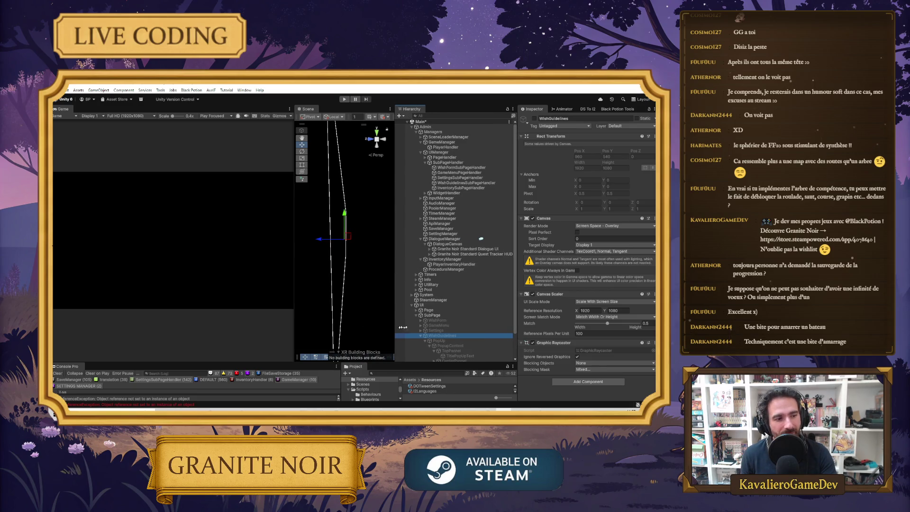
{"action": "left_click", "coordinate": [421, 239]}
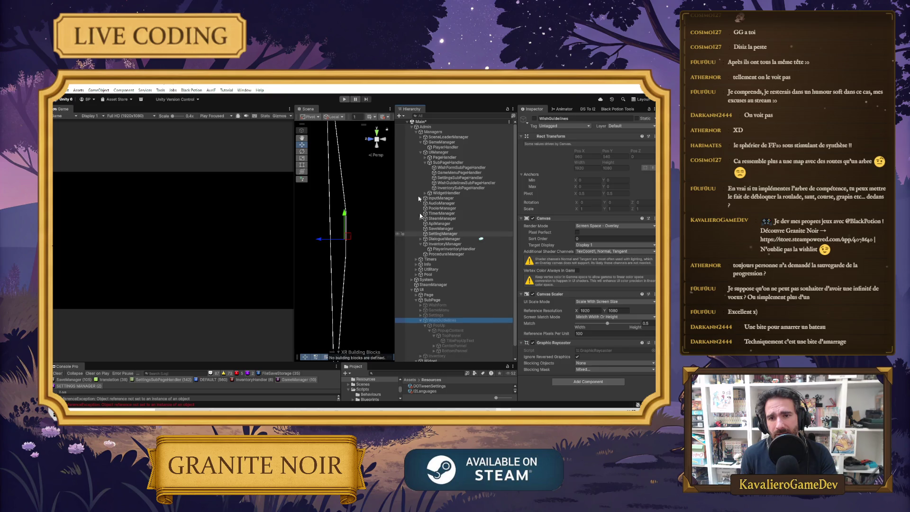
{"action": "left_click", "coordinate": [420, 142]}
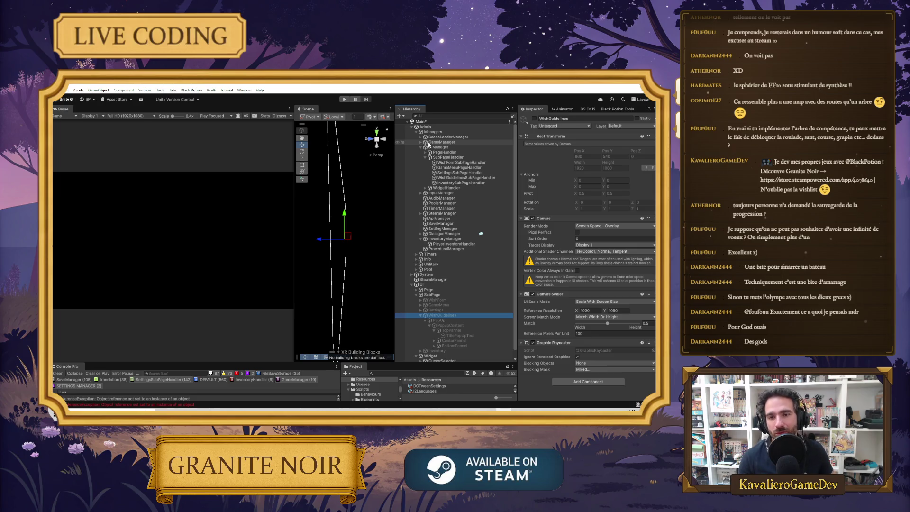
{"action": "left_click", "coordinate": [429, 143]}
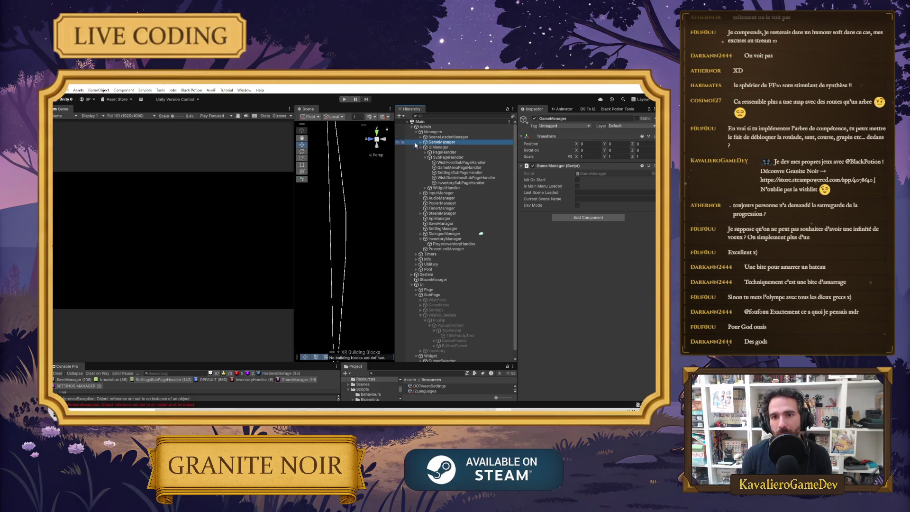
Collapse UIManager and InventoryManager, then switch over to the Steam library.
{"action": "left_click", "coordinate": [420, 147]}
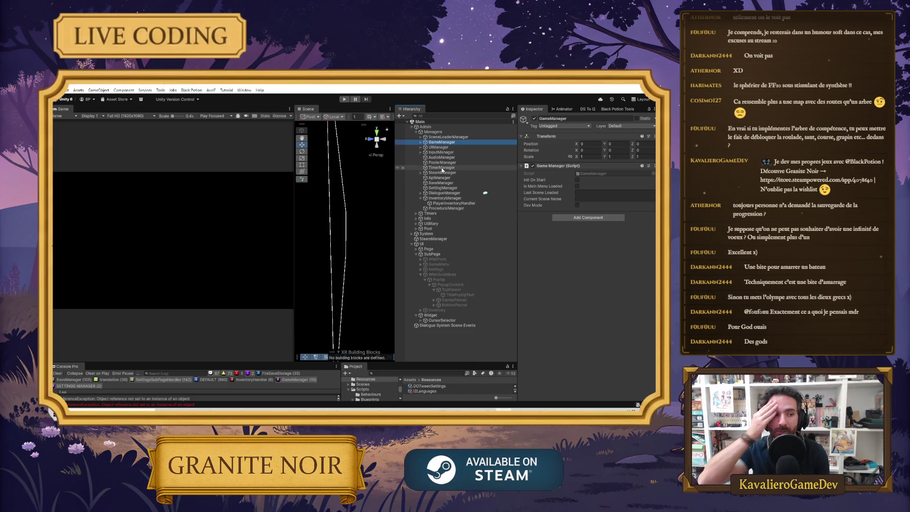
{"action": "left_click", "coordinate": [421, 198]}
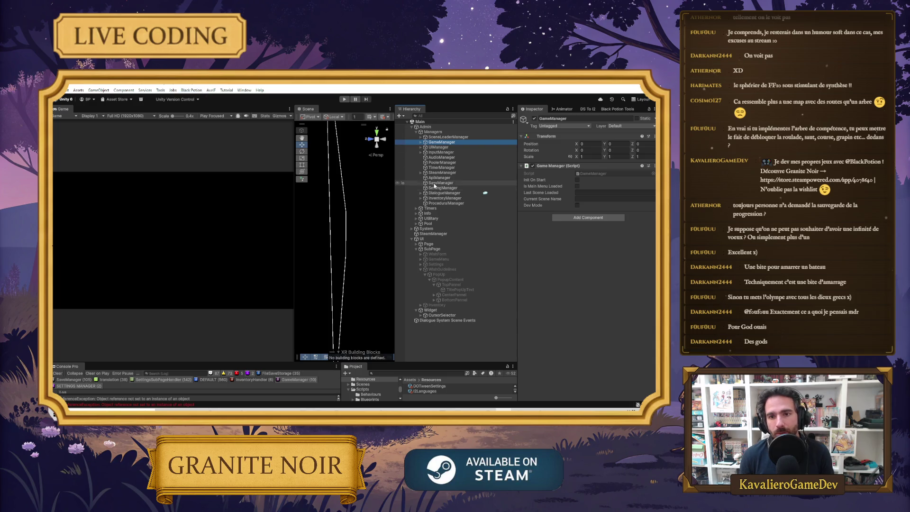
{"action": "key", "text": "alt+Tab"}
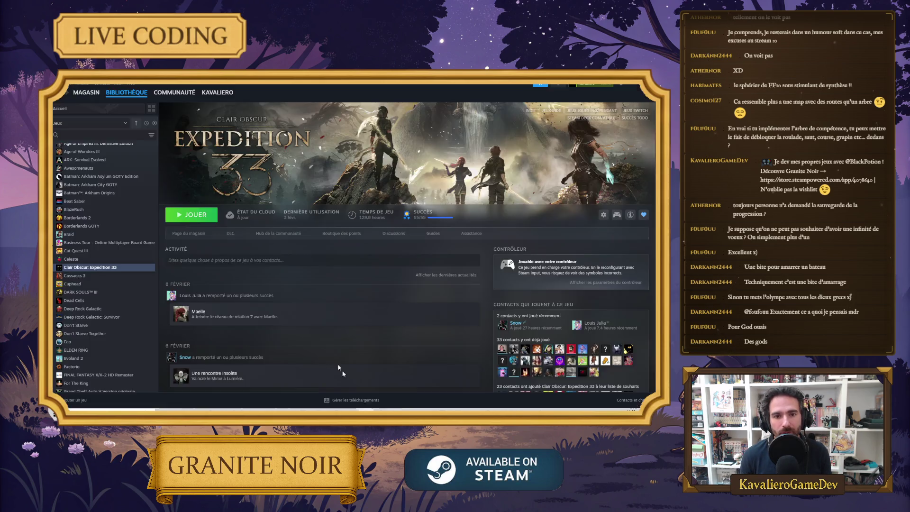
Search the library for 'granite', open Granite Noir's store page, then switch to the Update 1.0.3 video.
{"action": "left_click", "coordinate": [123, 106]}
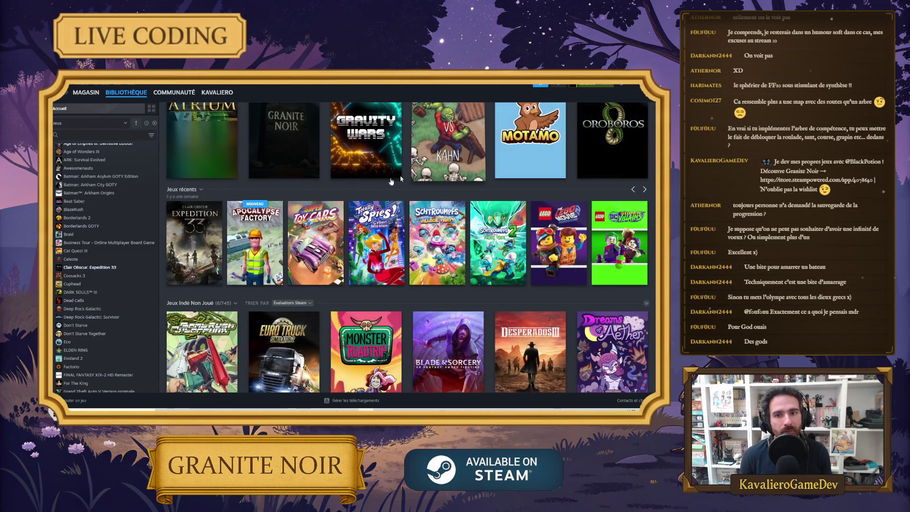
{"action": "left_click", "coordinate": [117, 136]}
{"action": "type", "text": "granite"}
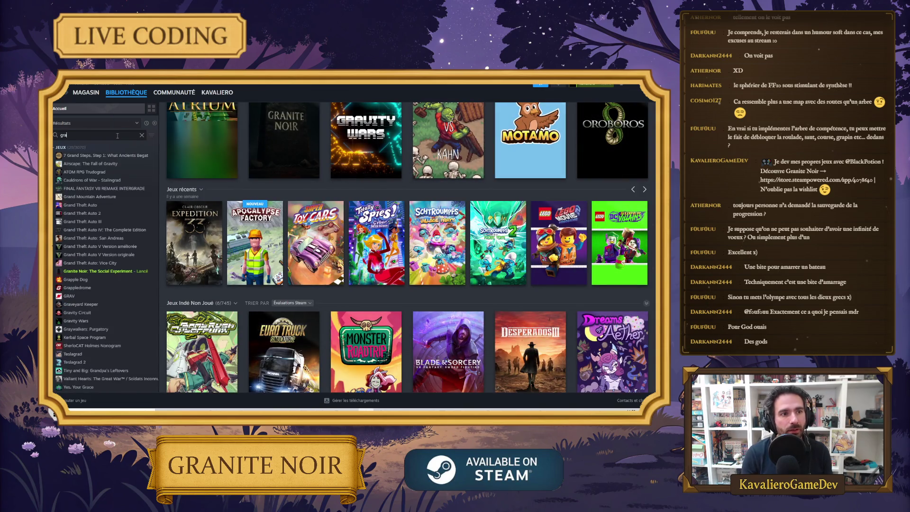
{"action": "left_click", "coordinate": [137, 159]}
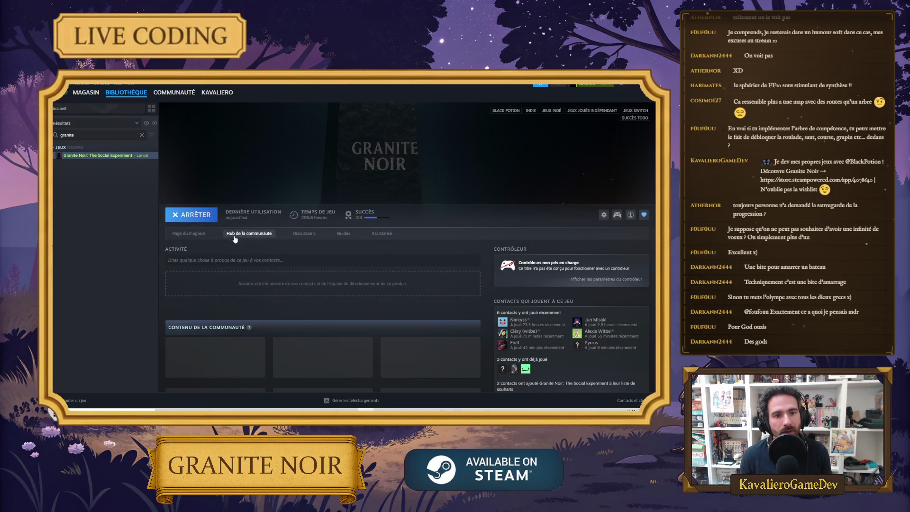
{"action": "left_click", "coordinate": [204, 236]}
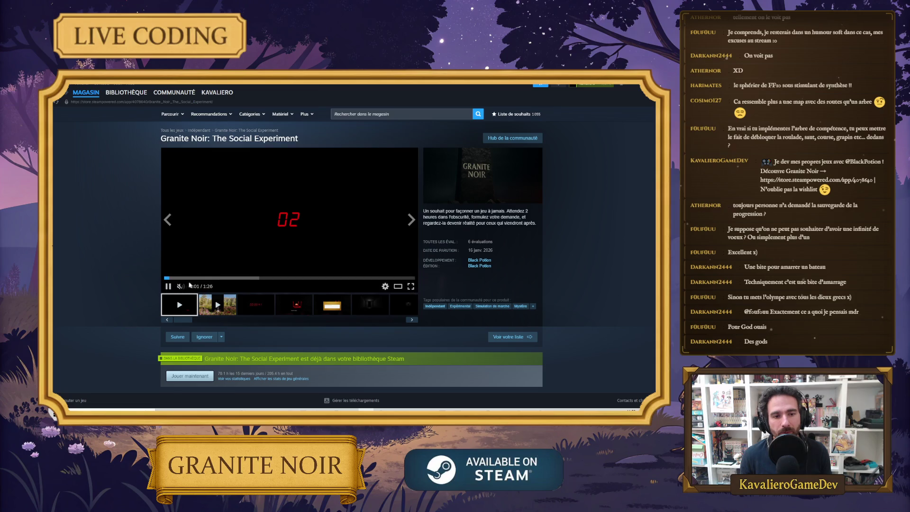
{"action": "left_click_drag", "start_coordinate": [184, 320], "coordinate": [396, 320]}
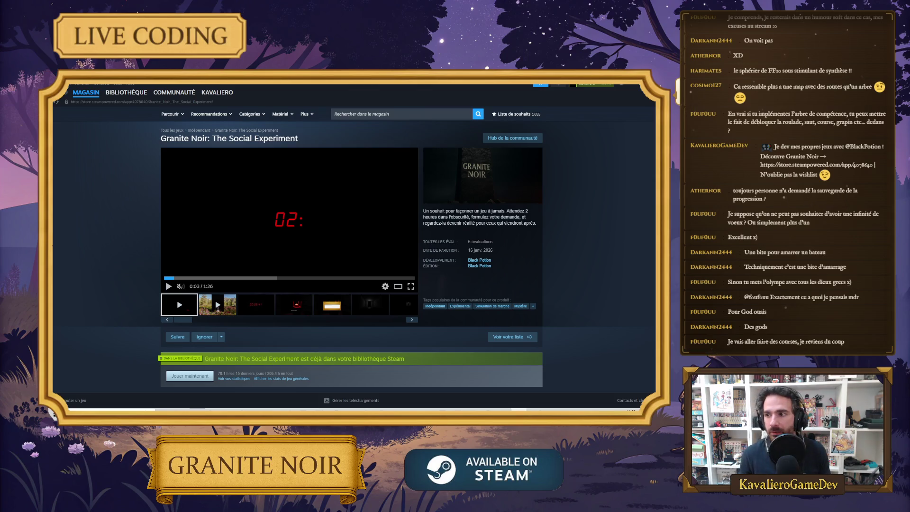
{"action": "key", "text": "alt+Tab"}
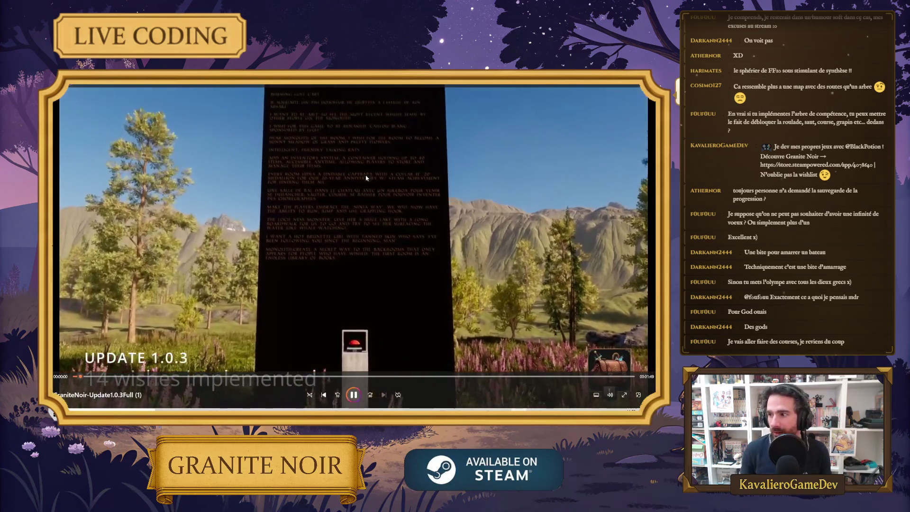
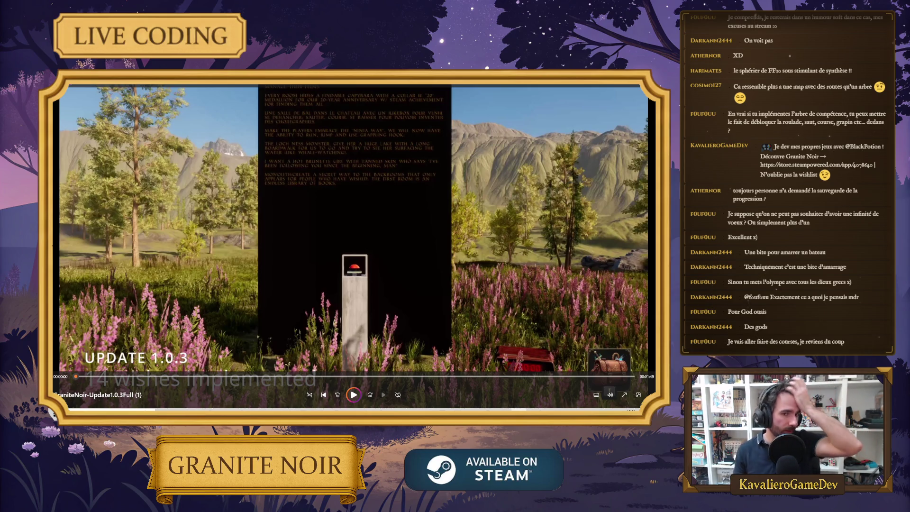
Close the GraniteNoir-Update1.0.3 video to return to the Granite Noir Steam store page.
{"action": "left_click", "coordinate": [635, 86]}
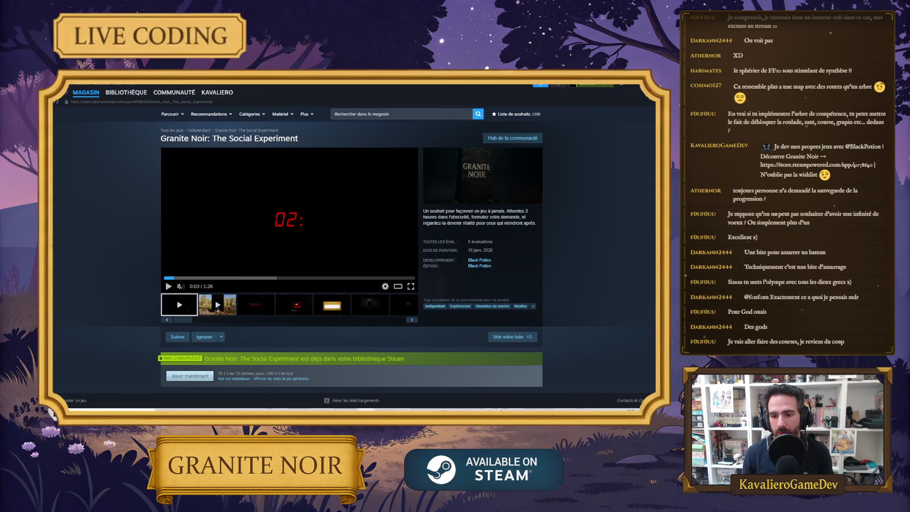
Switch from Steam back to the Unity Editor showing the Granite Noir Main scene.
{"action": "key", "text": "alt+Tab"}
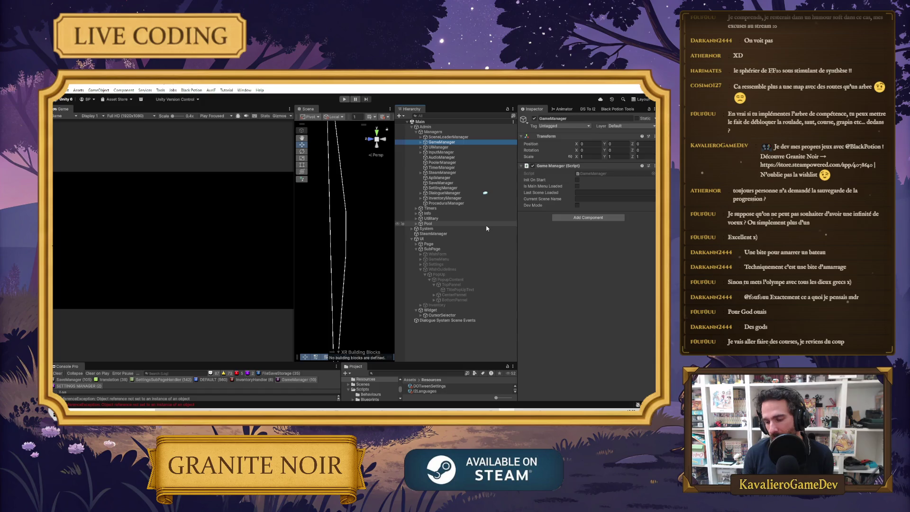
{"action": "left_click", "coordinate": [160, 90]}
Add a Sub Page class named SkillTree via Tools > Black Potion > UI > Page Manager.
{"action": "left_click", "coordinate": [124, 90]}
{"action": "mouse_move", "coordinate": [161, 90]}
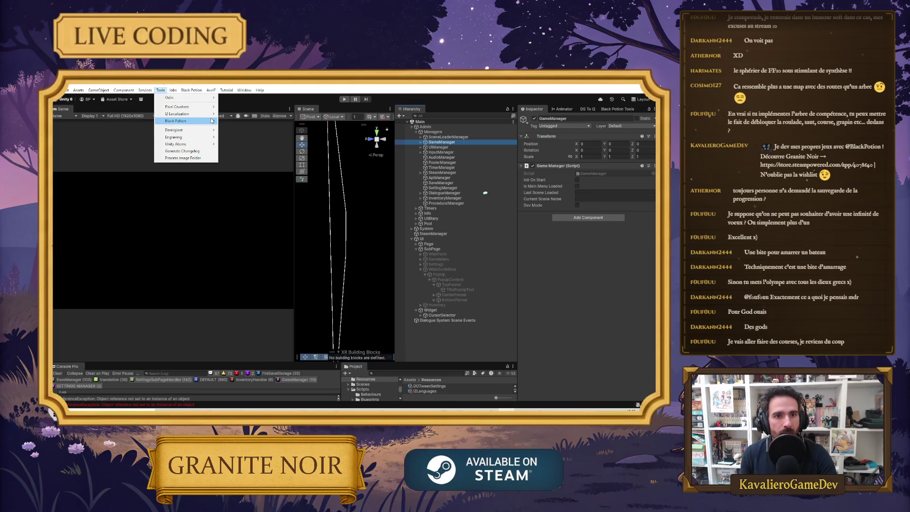
{"action": "mouse_move", "coordinate": [212, 121]}
{"action": "mouse_move", "coordinate": [286, 216]}
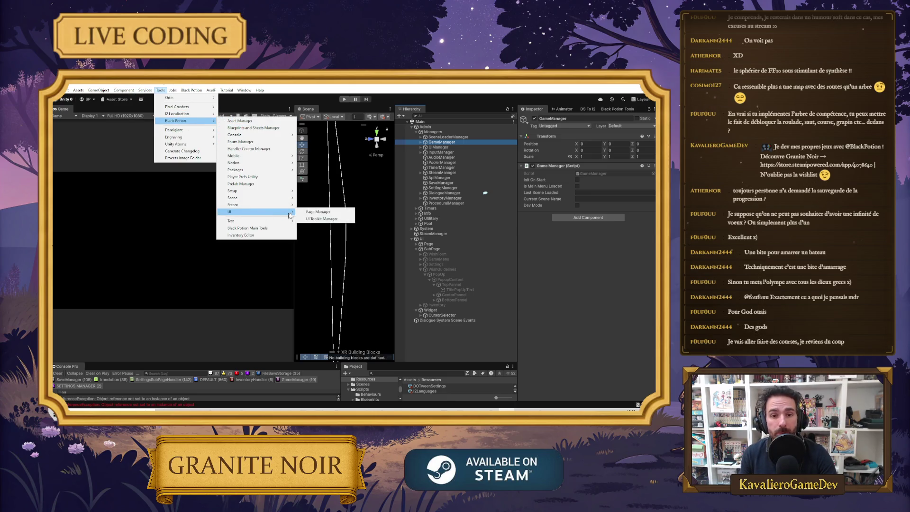
{"action": "left_click", "coordinate": [318, 211]}
{"action": "left_click", "coordinate": [355, 176]}
{"action": "type", "text": "SkillTree"}
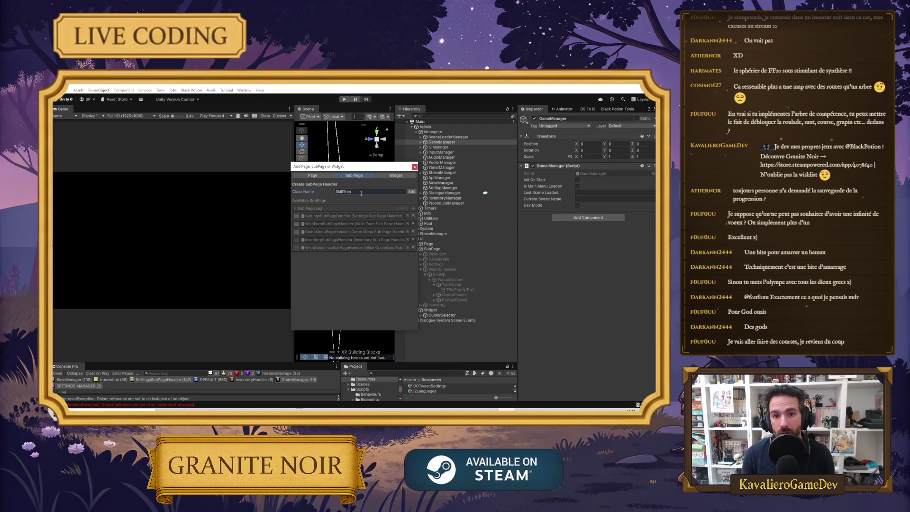
{"action": "left_click", "coordinate": [412, 192]}
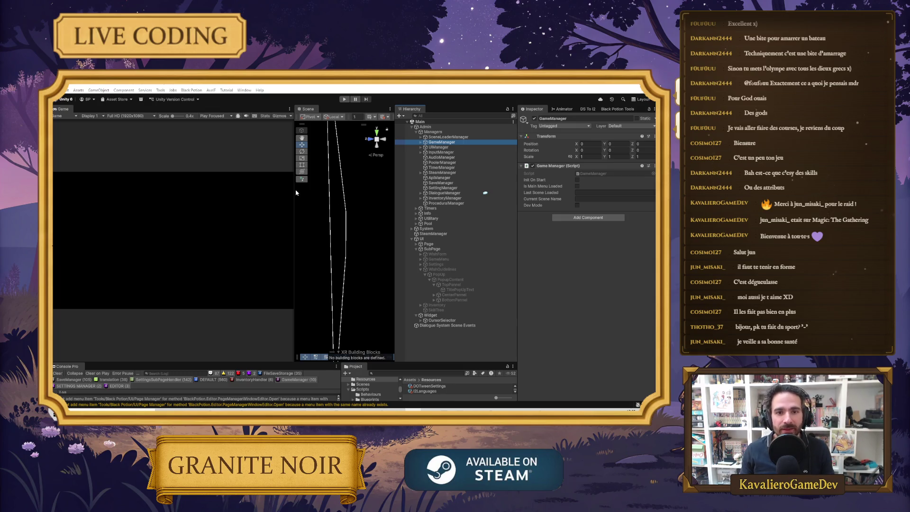
{"action": "left_click_drag", "start_coordinate": [294, 189], "coordinate": [215, 175]}
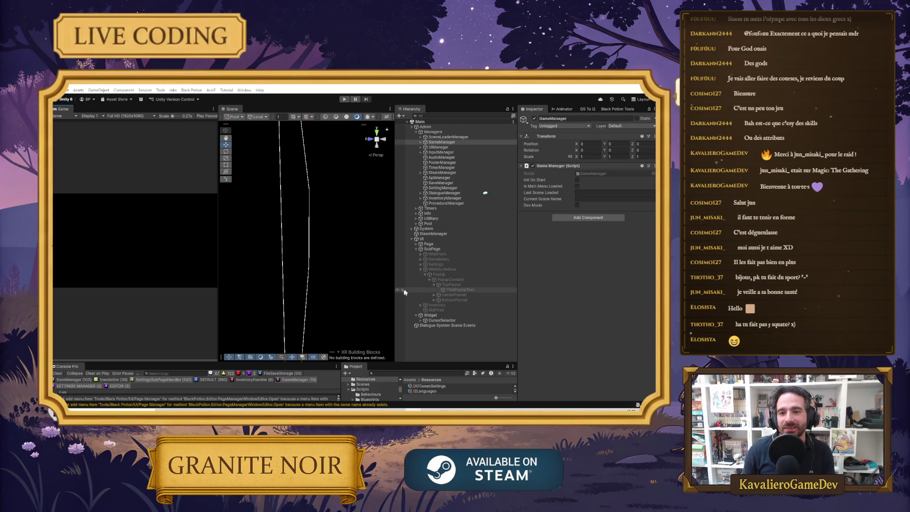
Select the SkillTree subpage in the Hierarchy and tick its active checkbox in the Inspector.
{"action": "left_click", "coordinate": [420, 269]}
{"action": "left_click", "coordinate": [436, 279]}
{"action": "left_click", "coordinate": [534, 119]}
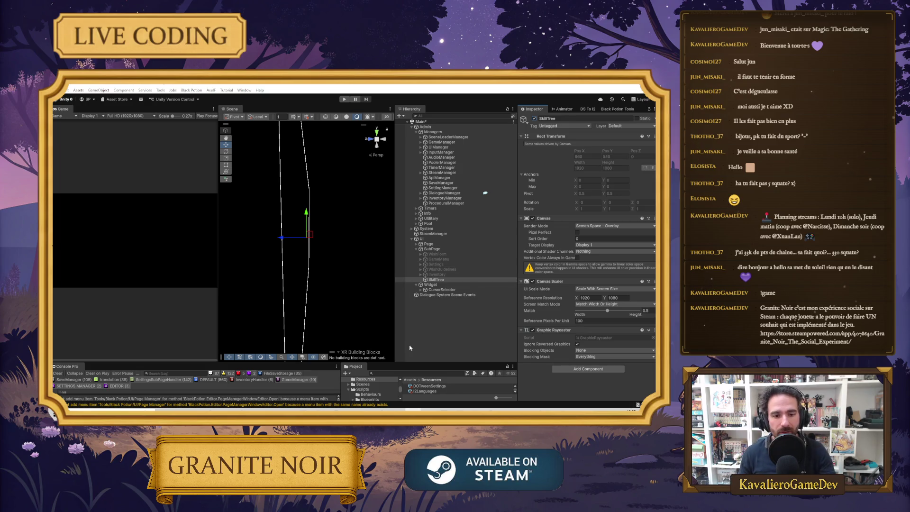
Readjust the Scene/Game view split, then switch to the browser's Path of Exile 2 skill tree image.
{"action": "left_click_drag", "start_coordinate": [218, 244], "coordinate": [177, 243]}
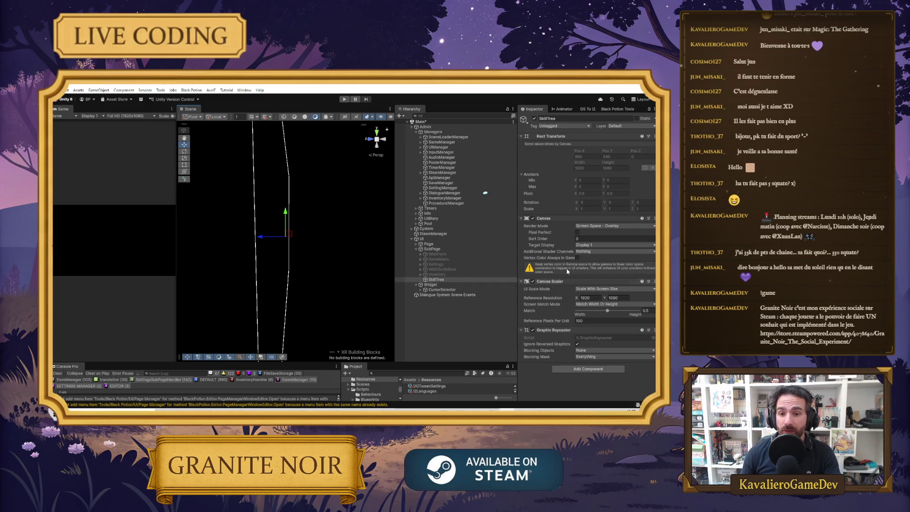
{"action": "left_click_drag", "start_coordinate": [174, 242], "coordinate": [356, 242]}
{"action": "key", "text": "alt+Tab"}
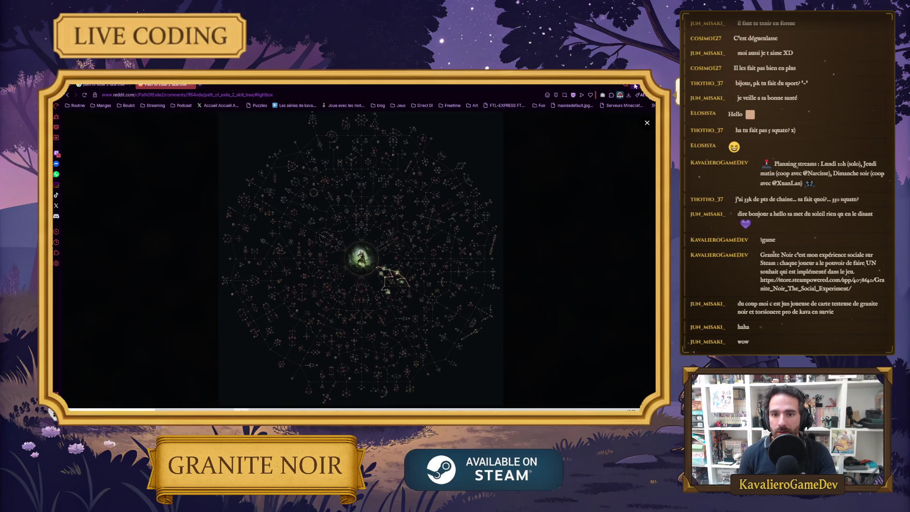
Back in Unity, add a UI Image as a child of SkillTree.
{"action": "key", "text": "alt+Tab"}
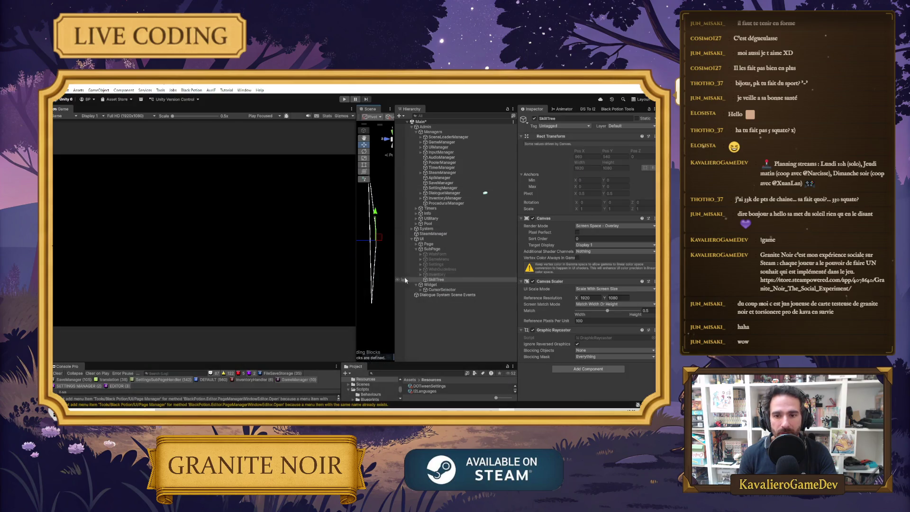
{"action": "left_click_drag", "start_coordinate": [356, 269], "coordinate": [313, 274]}
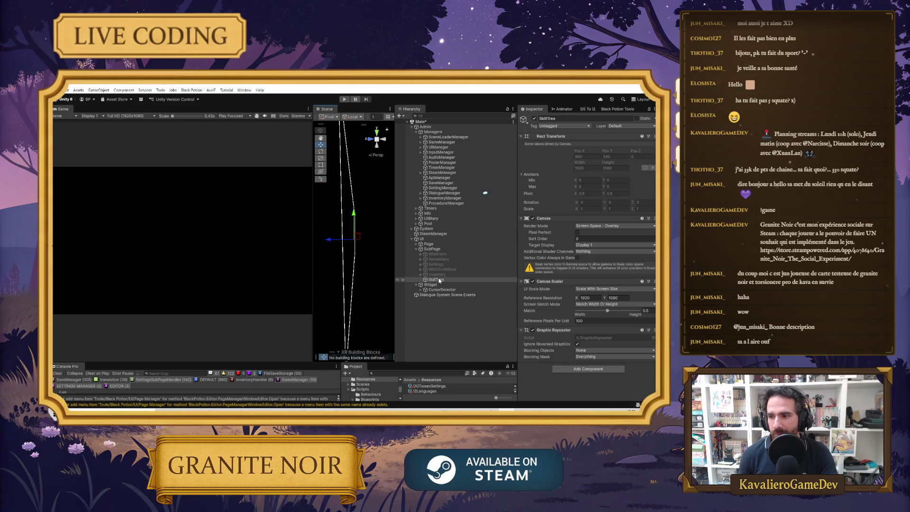
{"action": "right_click", "coordinate": [439, 281]}
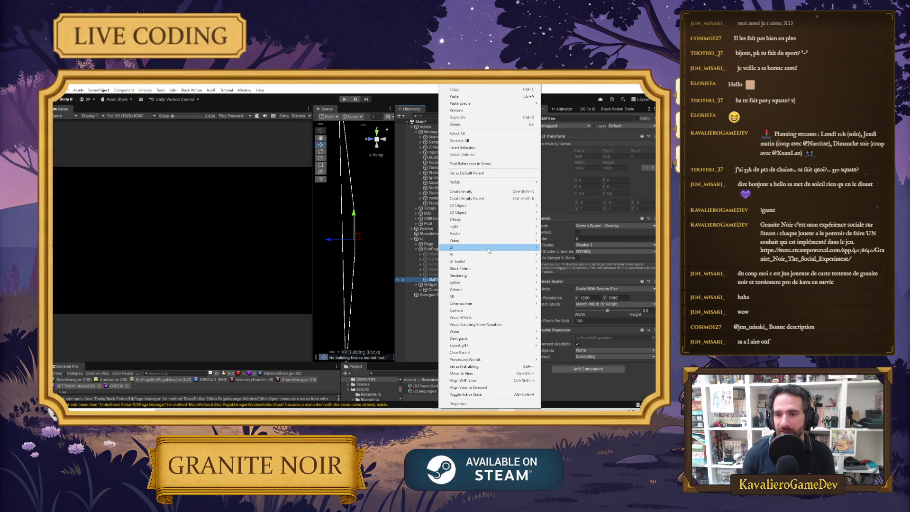
{"action": "mouse_move", "coordinate": [488, 250]}
{"action": "left_click", "coordinate": [559, 248]}
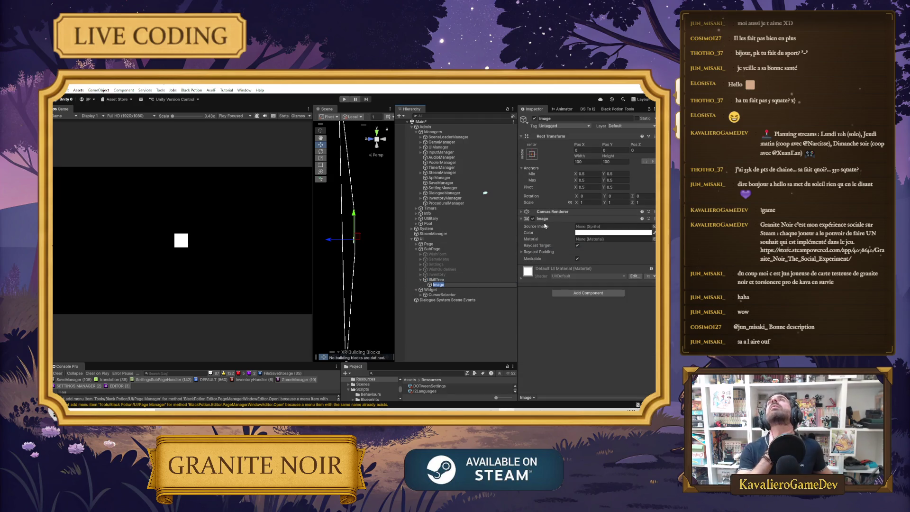
Anchor the Image stretch-stretch with Left, Top, Right and Bottom offsets all 0.
{"action": "left_click", "coordinate": [531, 153]}
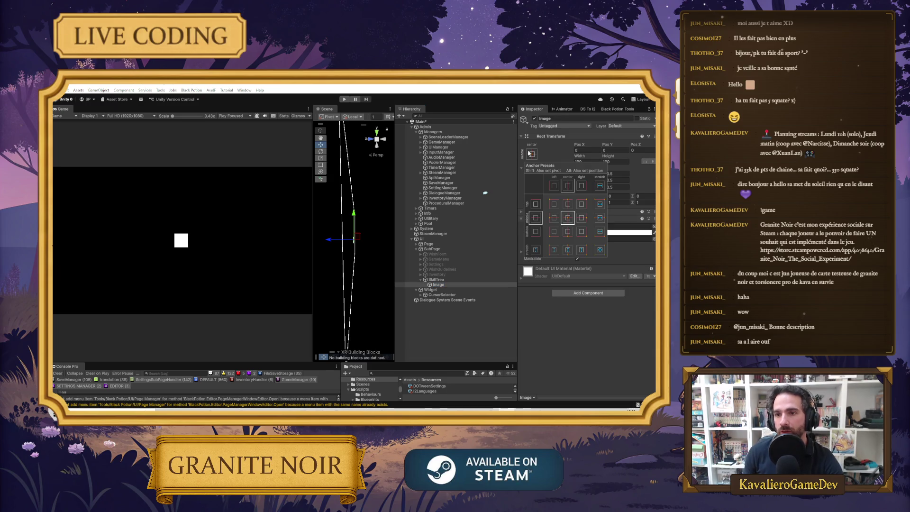
{"action": "left_click", "coordinate": [600, 250]}
{"action": "left_click", "coordinate": [588, 150]}
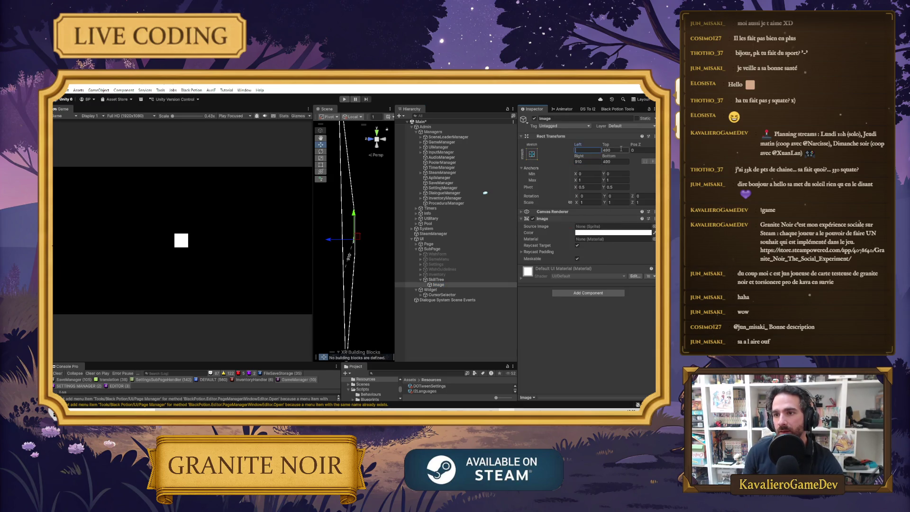
{"action": "type", "text": "0"}
{"action": "left_click", "coordinate": [610, 156]}
{"action": "type", "text": "0"}
{"action": "key", "text": "Tab"}
{"action": "type", "text": "0"}
{"action": "left_click", "coordinate": [588, 161]}
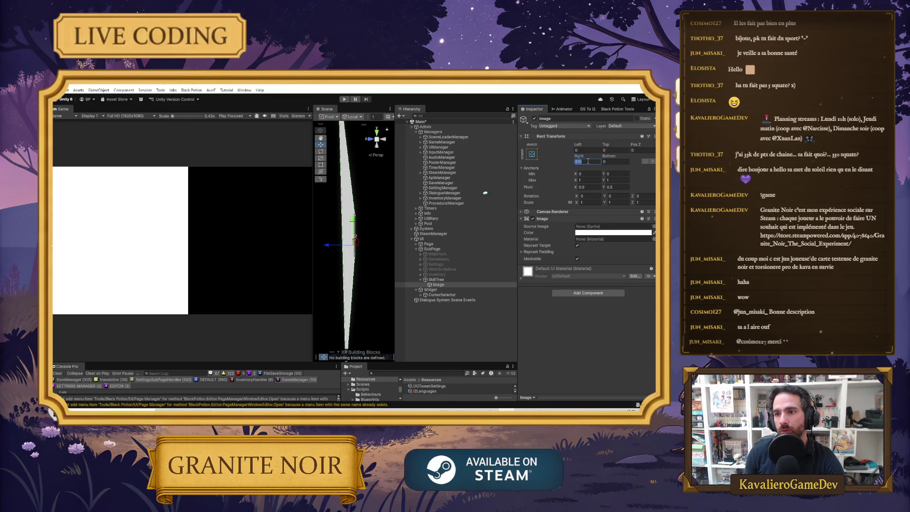
{"action": "type", "text": "0"}
{"action": "key", "text": "Return"}
{"action": "key", "text": "alt+Tab"}
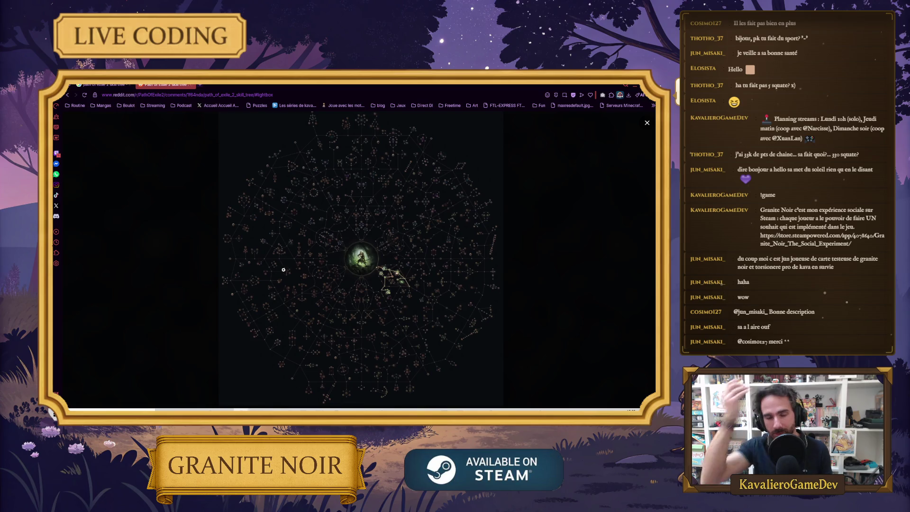
{"action": "key", "text": "alt+Tab"}
{"action": "key", "text": "alt+Tab"}
{"action": "key", "text": "alt+Tab"}
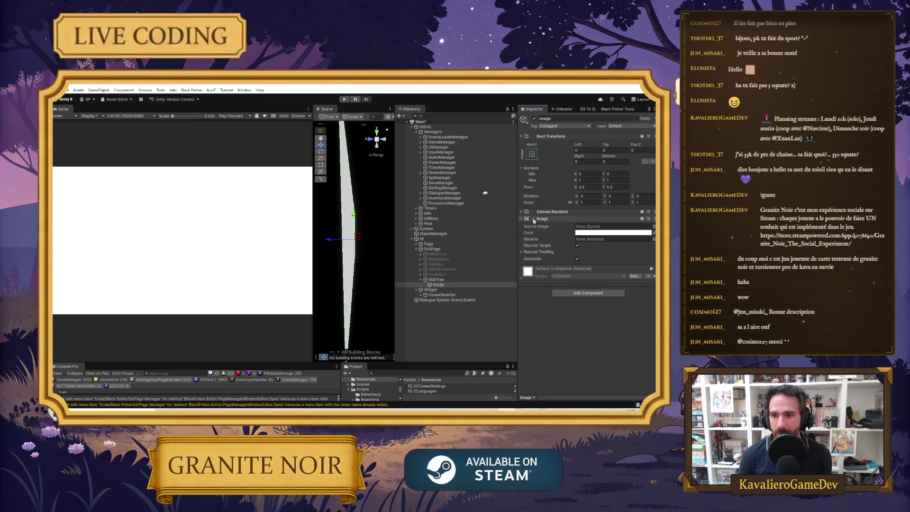
Launch Granite Noir from Steam's recent games in the library and continue past the title screen.
{"action": "left_click", "coordinate": [370, 406]}
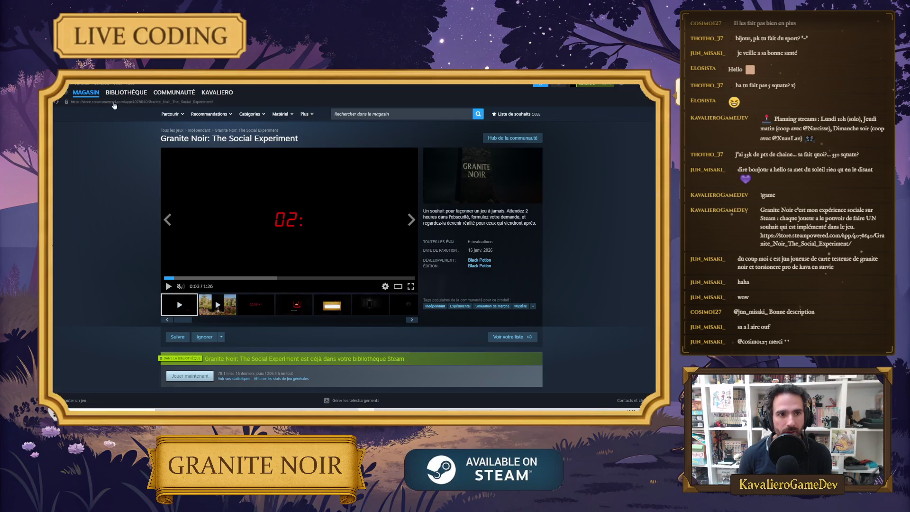
{"action": "left_click", "coordinate": [126, 93]}
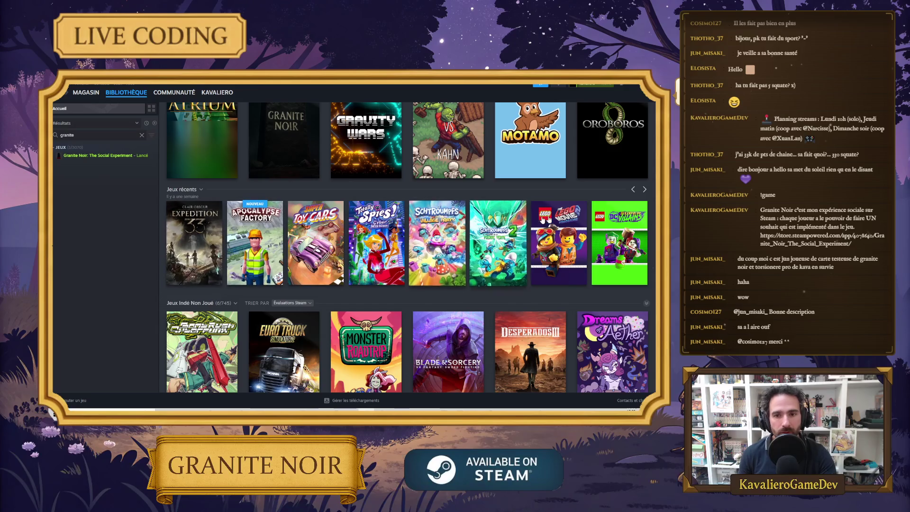
{"action": "left_click", "coordinate": [633, 190]}
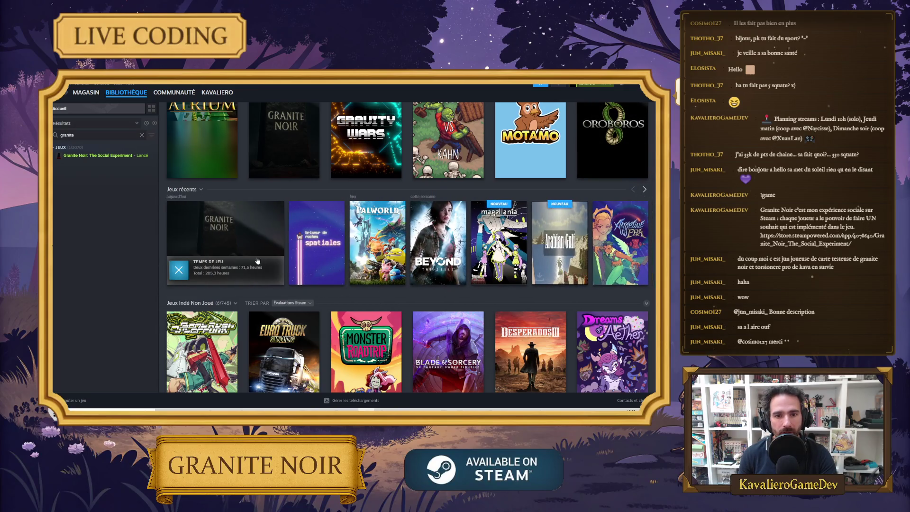
{"action": "left_click", "coordinate": [317, 244]}
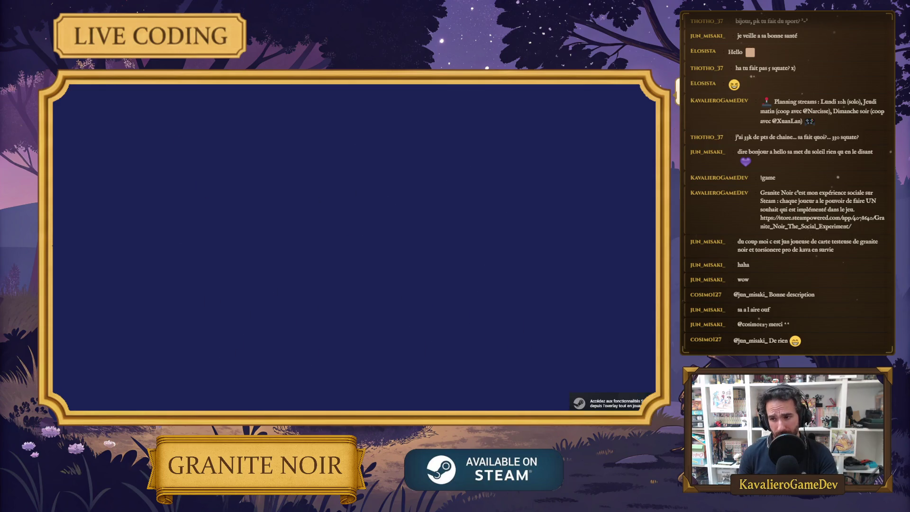
{"action": "left_click", "coordinate": [357, 247]}
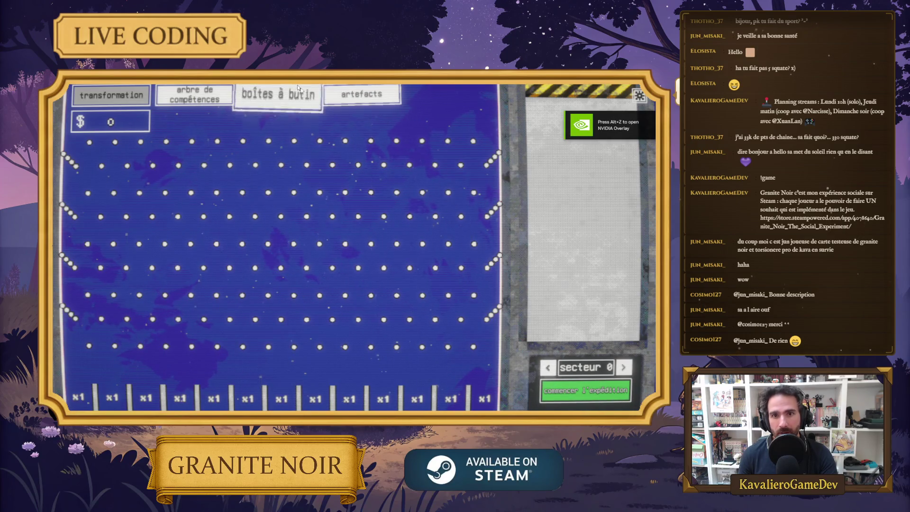
Open the in-game skill tree page and pan the test node graph downward, then return to Steam.
{"action": "left_click", "coordinate": [195, 95]}
{"action": "scroll", "coordinate": [389, 242], "scroll_direction": "down", "scroll_amount": 3}
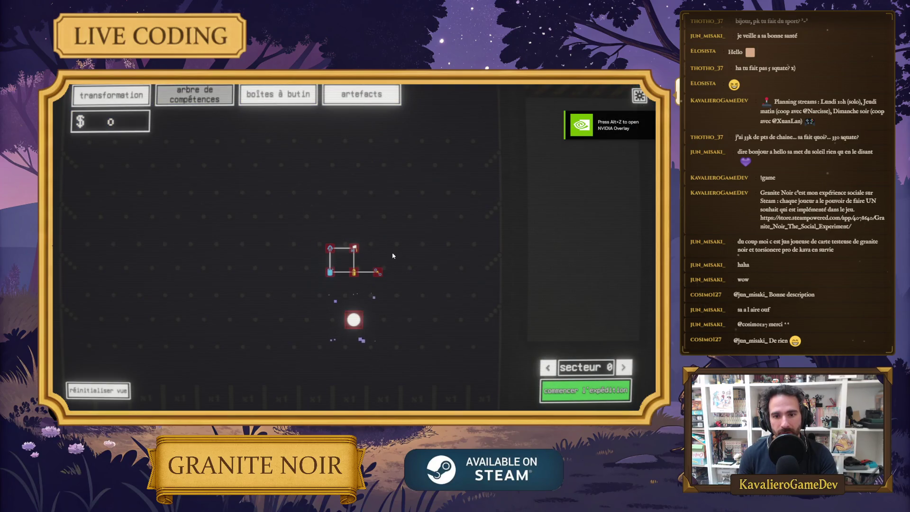
{"action": "scroll", "coordinate": [350, 246], "scroll_direction": "up", "scroll_amount": 3}
{"action": "scroll", "coordinate": [393, 263], "scroll_direction": "down", "scroll_amount": 3}
{"action": "mouse_move", "coordinate": [394, 262]}
{"action": "left_mouse_down"}
{"action": "mouse_move", "coordinate": [296, 276]}
{"action": "mouse_move", "coordinate": [296, 304]}
{"action": "mouse_move", "coordinate": [370, 291]}
{"action": "left_mouse_up"}
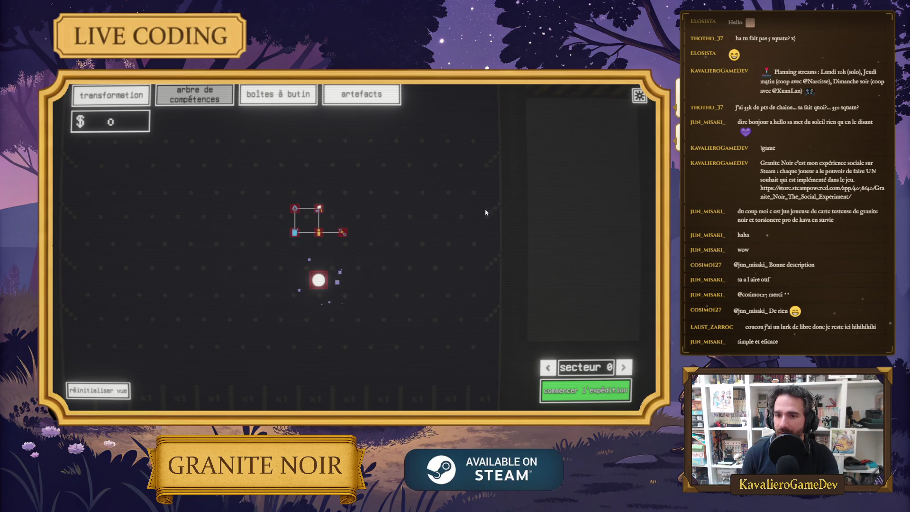
{"action": "left_click_drag", "start_coordinate": [372, 263], "coordinate": [373, 279]}
{"action": "key", "text": "alt+Tab"}
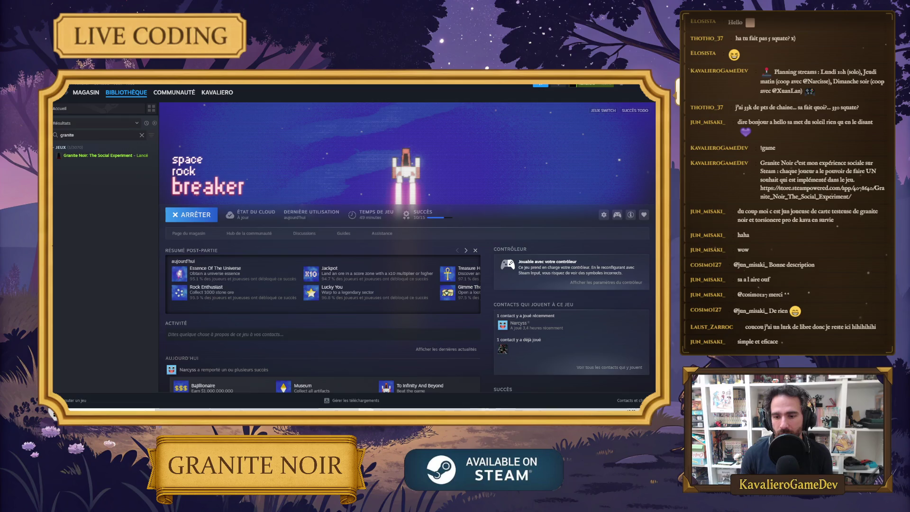
Compare Unity's SkillTree hierarchy with the running game, zooming the in-game node graph.
{"action": "key", "text": "alt+Tab"}
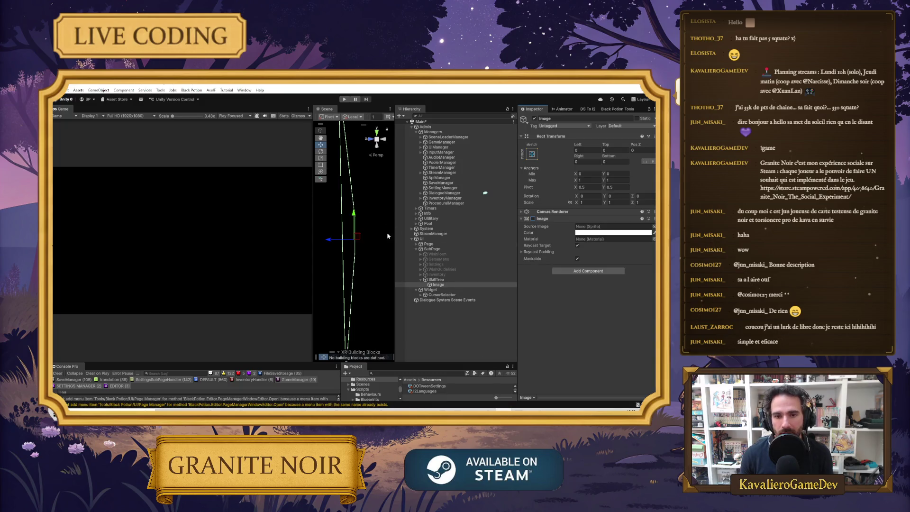
{"action": "key", "text": "alt+Tab"}
{"action": "key", "text": "alt+Tab"}
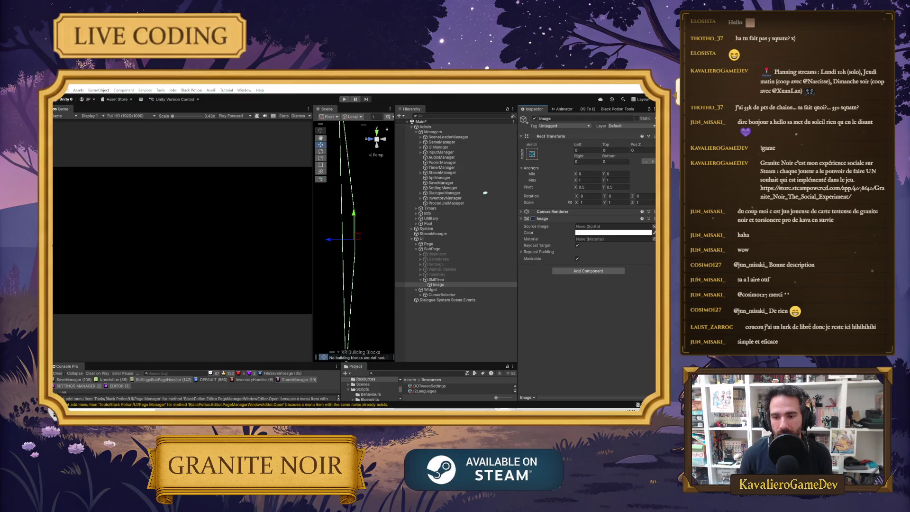
{"action": "key", "text": "alt+Tab"}
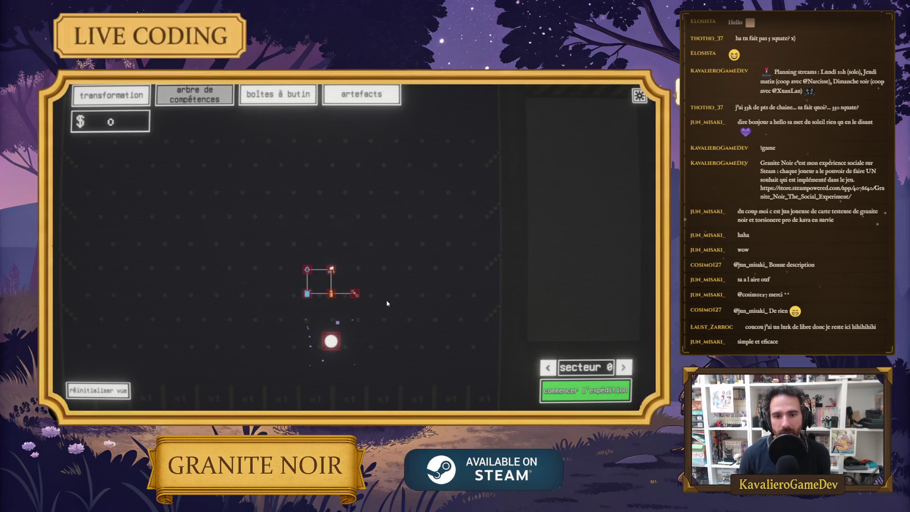
{"action": "scroll", "coordinate": [349, 231], "scroll_direction": "up", "scroll_amount": 2}
{"action": "key", "text": "alt+Tab"}
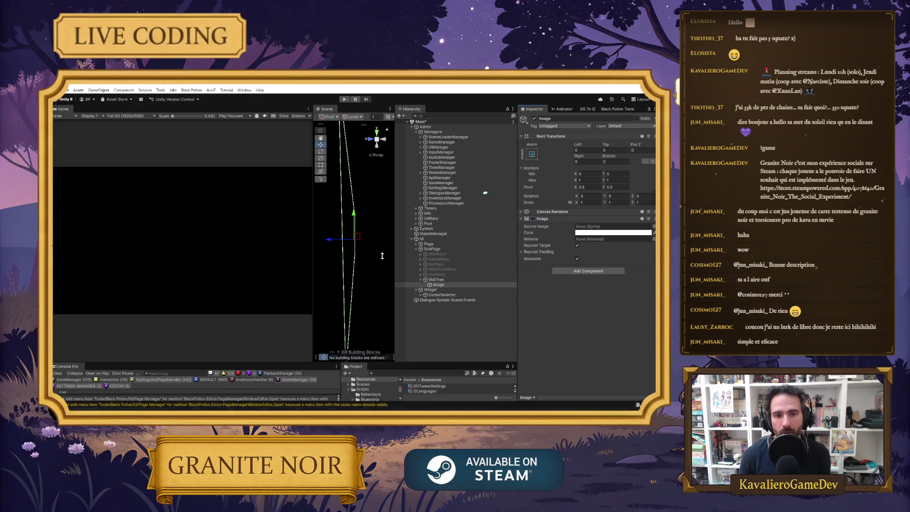
{"action": "key", "text": "alt+Tab"}
{"action": "key", "text": "alt+Tab"}
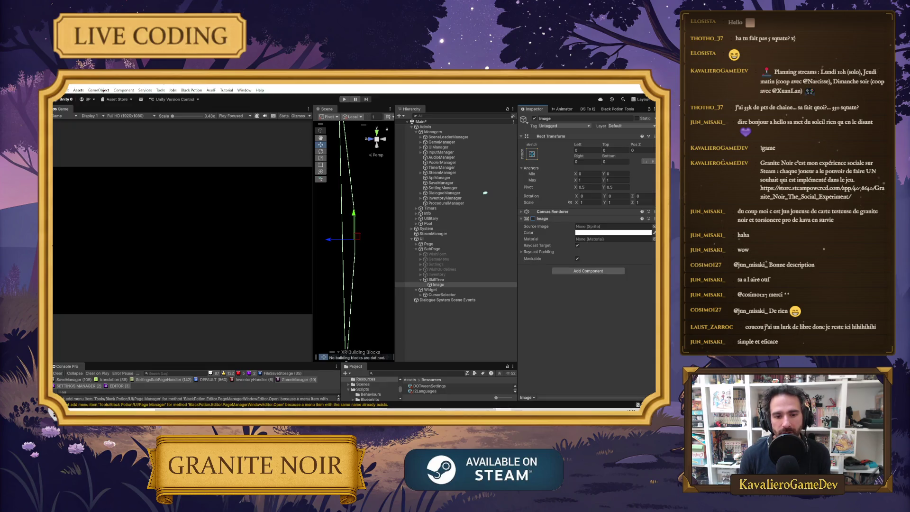
{"action": "key", "text": "alt+Tab"}
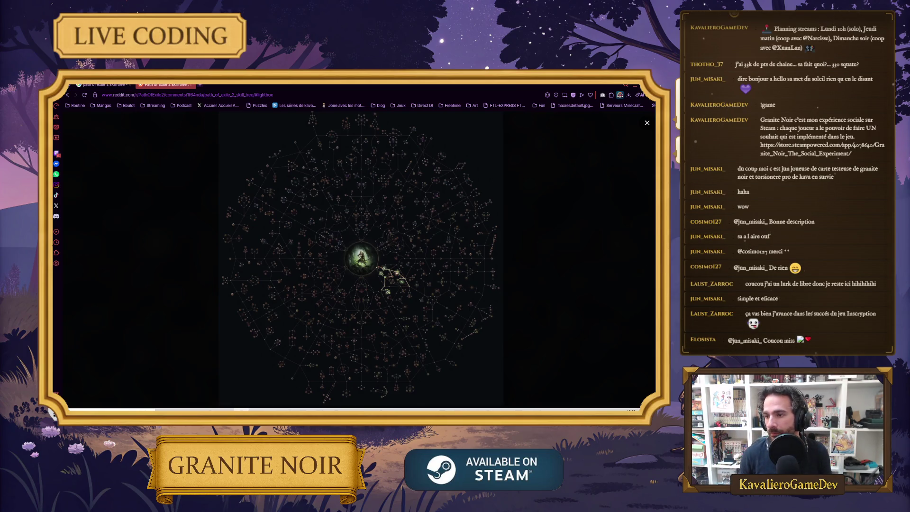
Search the Steam store for 'Inscryption' and open its store page.
{"action": "left_click", "coordinate": [374, 402]}
{"action": "left_click", "coordinate": [86, 92]}
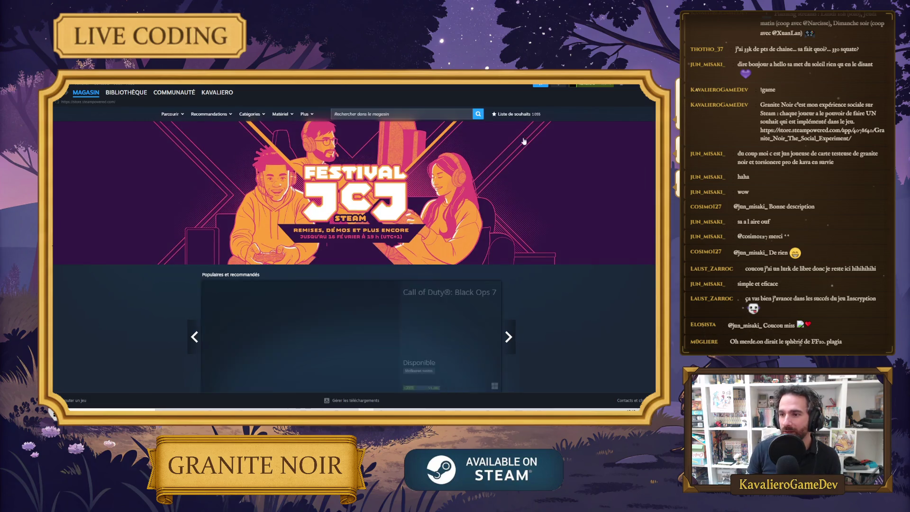
{"action": "left_click", "coordinate": [460, 116]}
{"action": "type", "text": "Inscryption"}
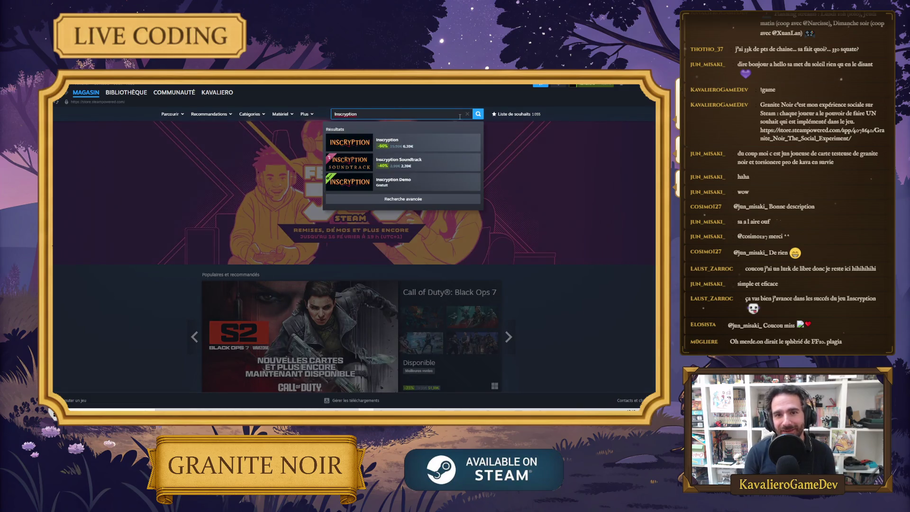
{"action": "left_click", "coordinate": [414, 142]}
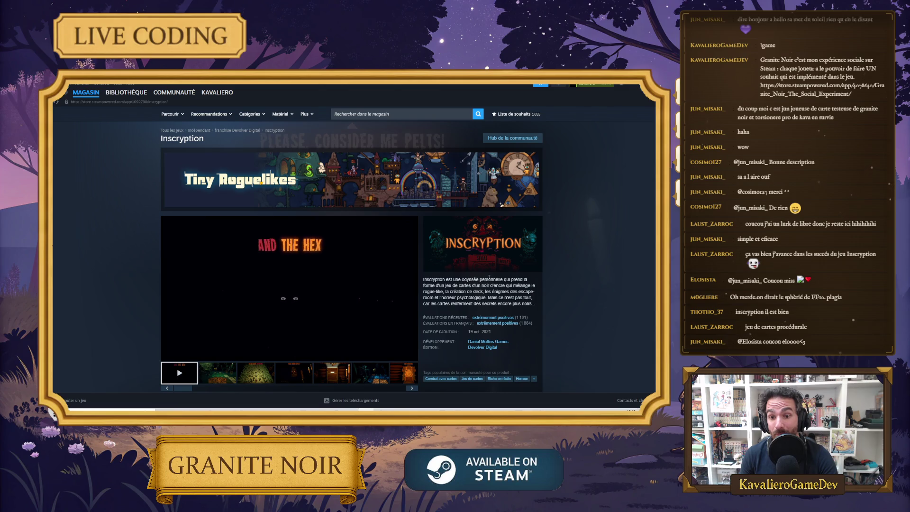
Add Inscryption to the wishlist with 'Ajouter à la liste de souhaits'.
{"action": "scroll", "coordinate": [489, 277], "scroll_direction": "down", "scroll_amount": 1}
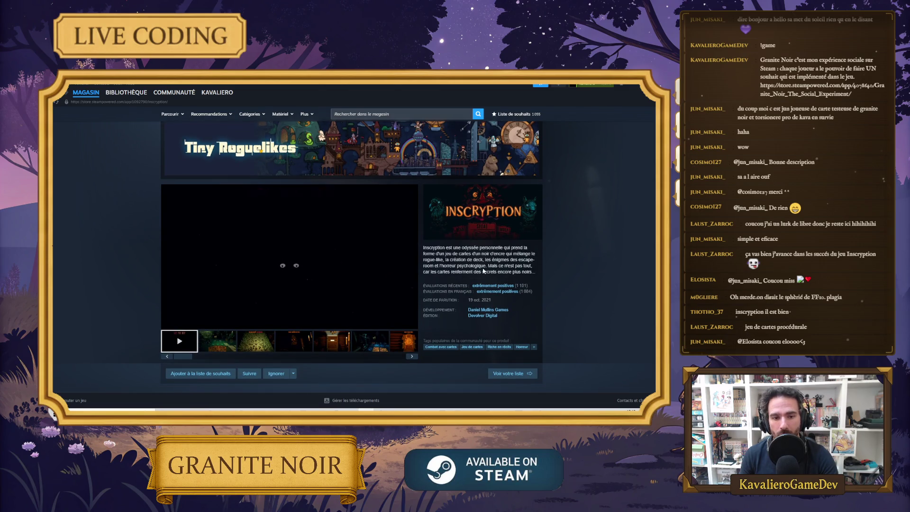
{"action": "scroll", "coordinate": [486, 265], "scroll_direction": "down", "scroll_amount": 1}
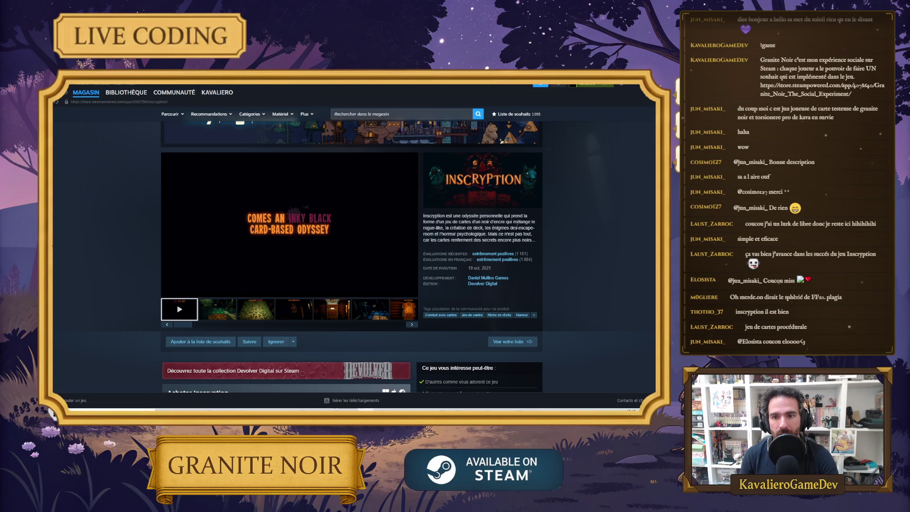
{"action": "scroll", "coordinate": [443, 294], "scroll_direction": "down", "scroll_amount": 10}
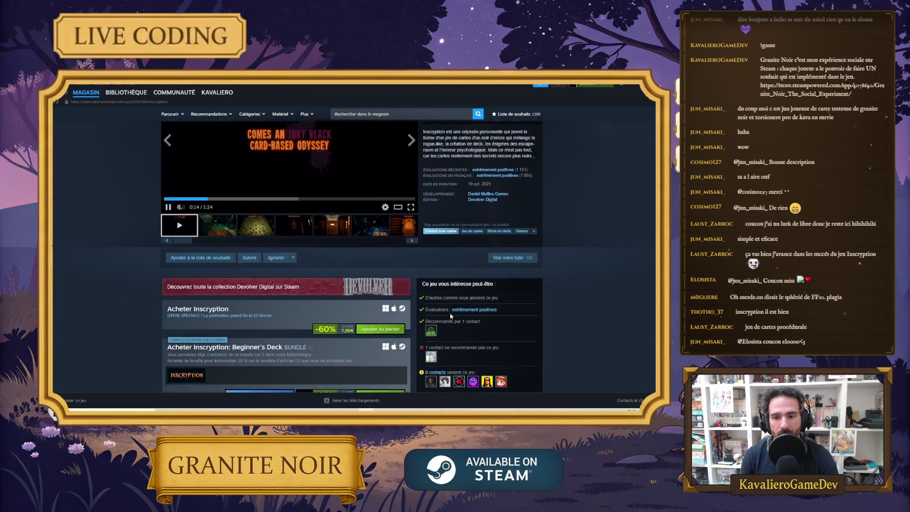
{"action": "scroll", "coordinate": [436, 253], "scroll_direction": "up", "scroll_amount": 10}
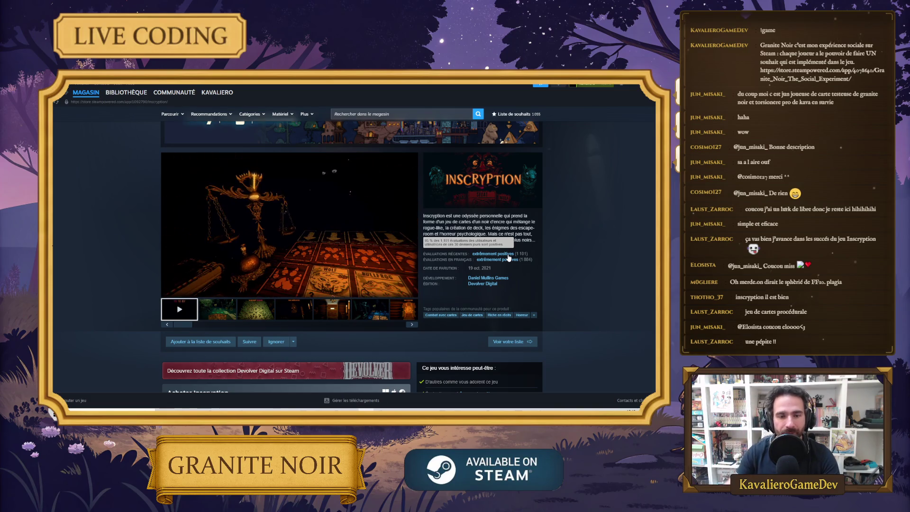
{"action": "left_click", "coordinate": [177, 344]}
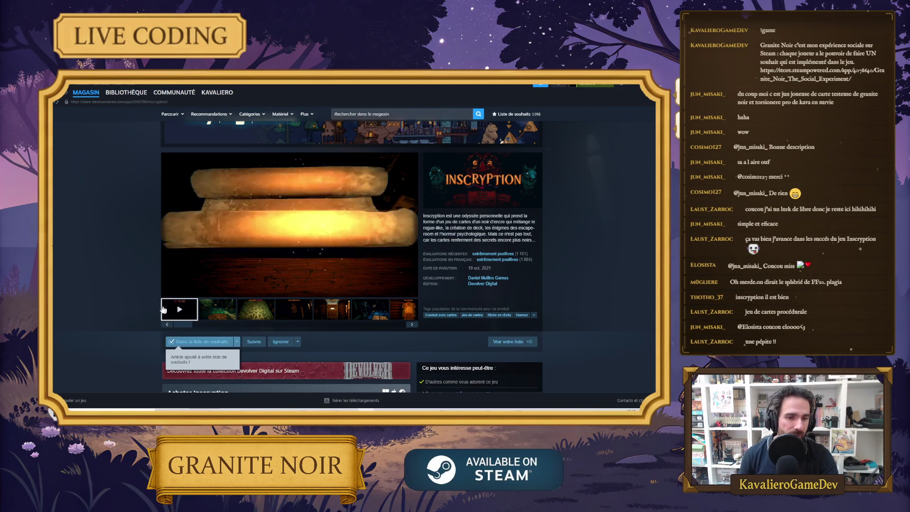
{"action": "left_click", "coordinate": [483, 279]}
Scroll through the Daniel Mullins Games developer page's releases.
{"action": "scroll", "coordinate": [565, 243], "scroll_direction": "down", "scroll_amount": 10}
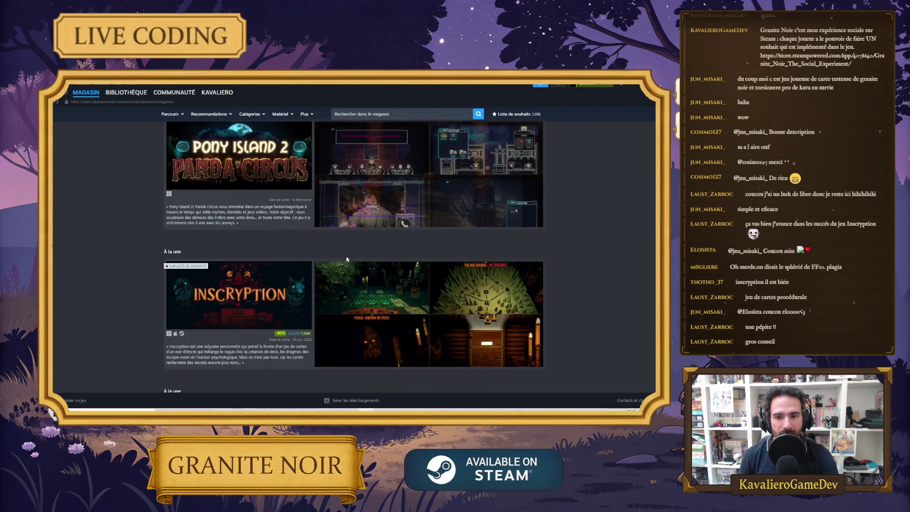
{"action": "scroll", "coordinate": [564, 243], "scroll_direction": "down", "scroll_amount": 9}
{"action": "scroll", "coordinate": [482, 304], "scroll_direction": "up", "scroll_amount": 4}
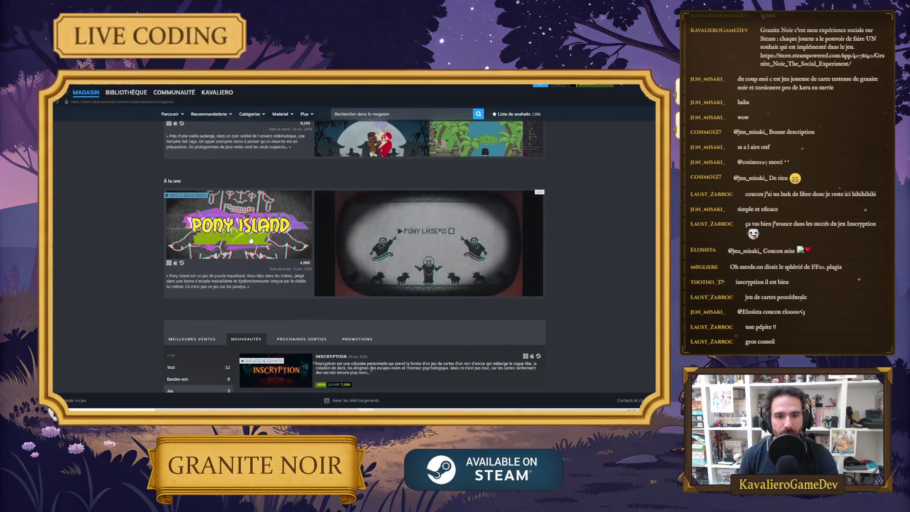
{"action": "scroll", "coordinate": [483, 304], "scroll_direction": "down", "scroll_amount": 4}
{"action": "scroll", "coordinate": [215, 139], "scroll_direction": "up", "scroll_amount": 2}
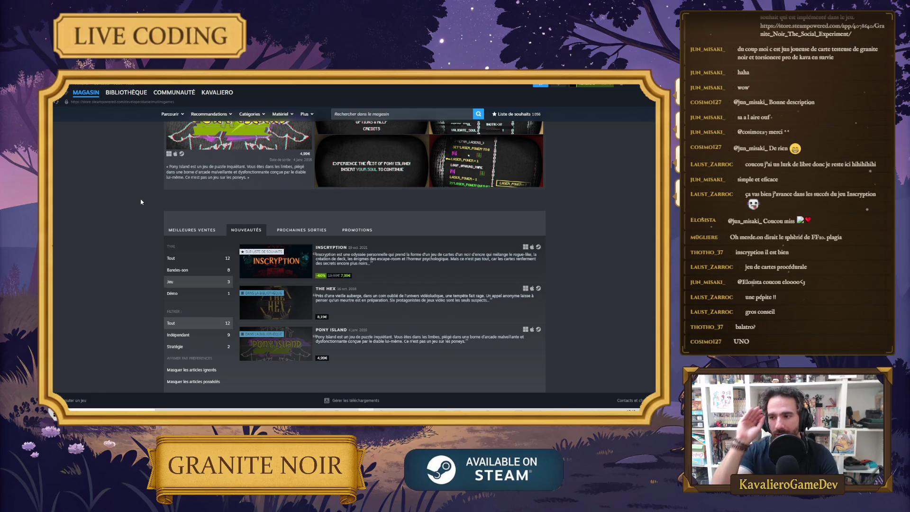
{"action": "scroll", "coordinate": [273, 192], "scroll_direction": "down", "scroll_amount": 10}
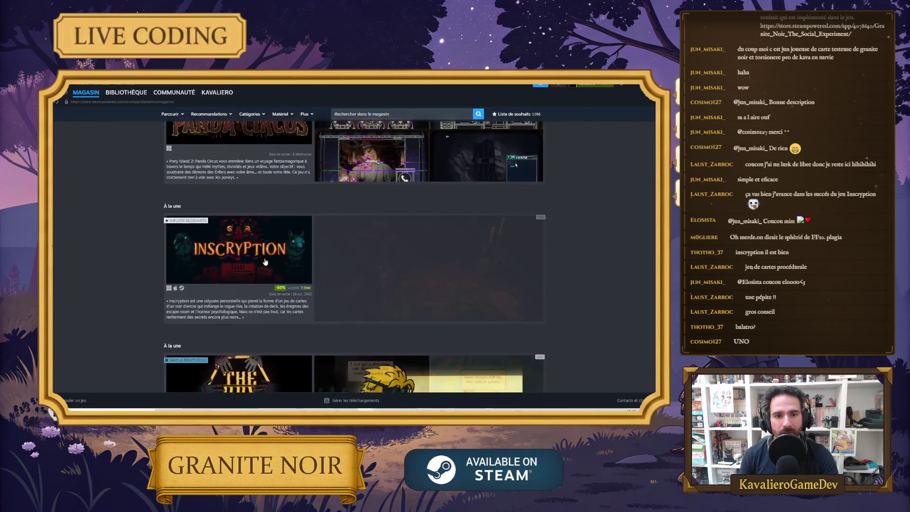
{"action": "scroll", "coordinate": [273, 192], "scroll_direction": "up", "scroll_amount": 2}
{"action": "scroll", "coordinate": [273, 192], "scroll_direction": "down", "scroll_amount": 2}
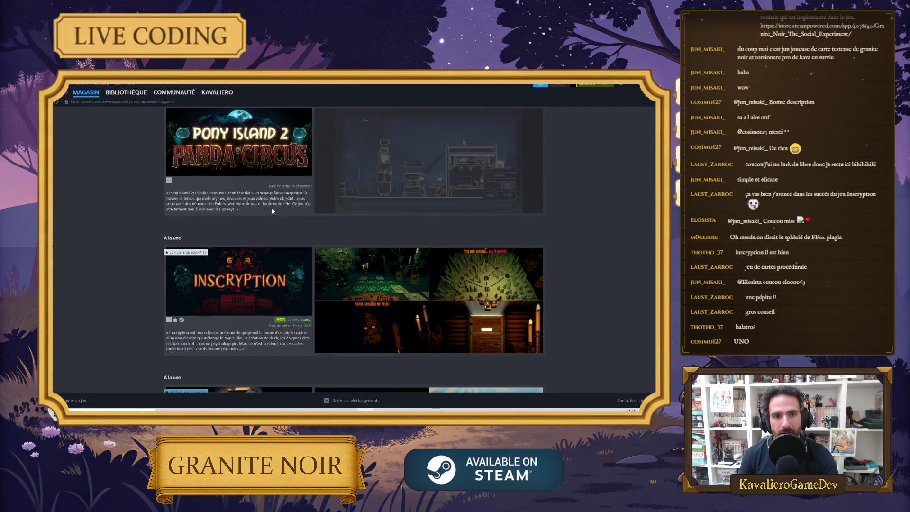
Open Pony Island 2: Panda Circus and add it to the wishlist.
{"action": "left_click", "coordinate": [233, 159]}
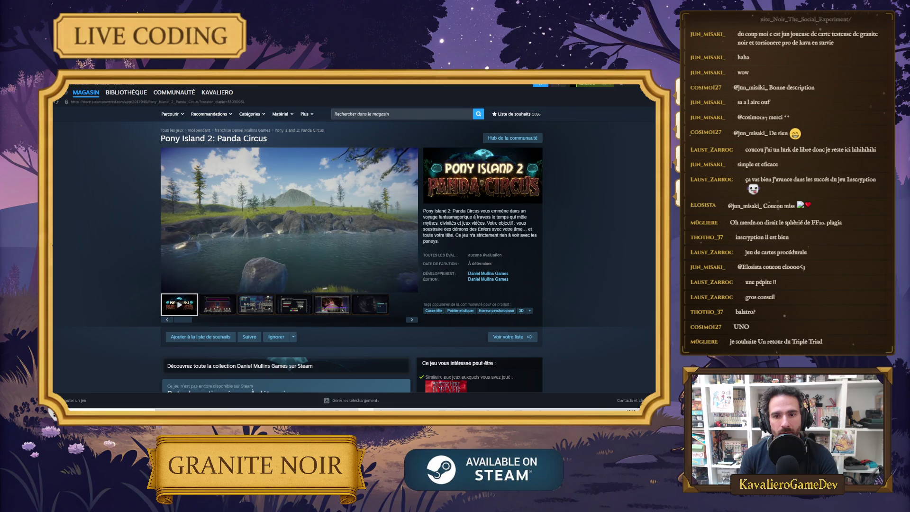
{"action": "left_click", "coordinate": [200, 337]}
{"action": "mouse_move", "coordinate": [96, 91]}
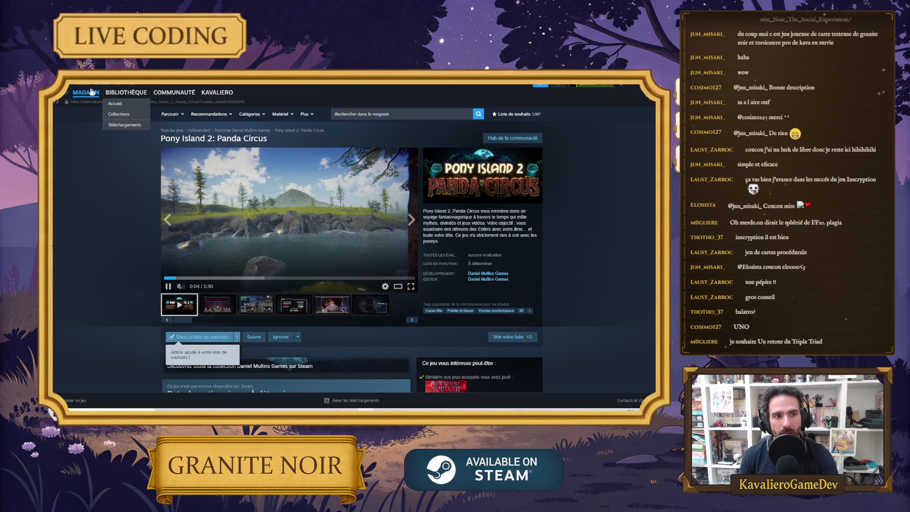
{"action": "scroll", "coordinate": [243, 140], "scroll_direction": "down", "scroll_amount": 15}
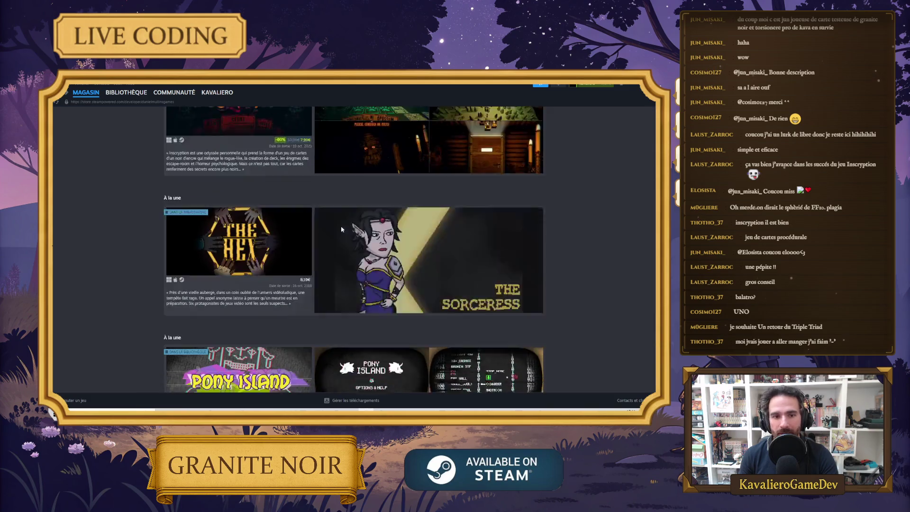
{"action": "mouse_move", "coordinate": [249, 191]}
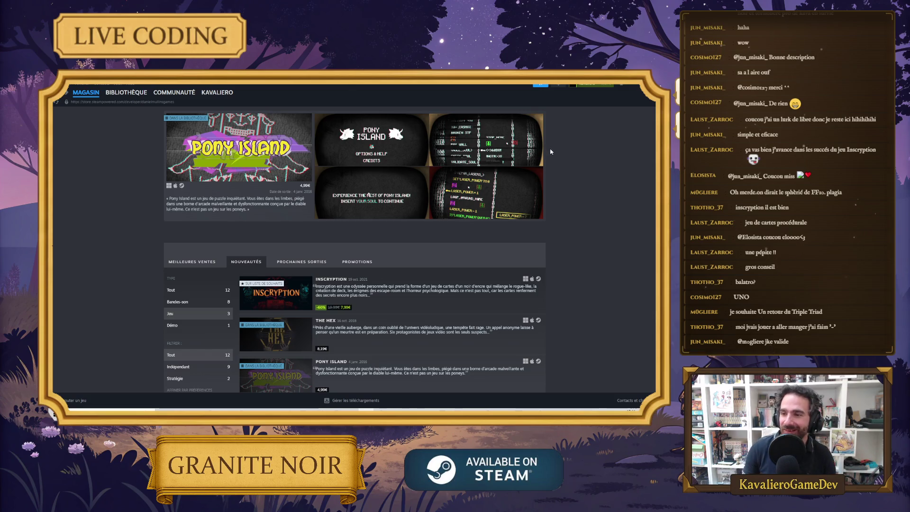
{"action": "scroll", "coordinate": [564, 218], "scroll_direction": "up", "scroll_amount": 15}
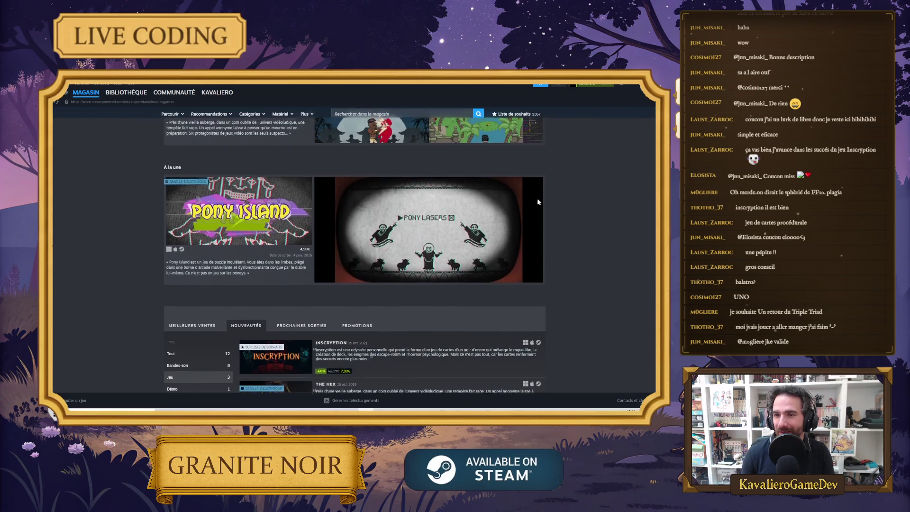
{"action": "scroll", "coordinate": [562, 222], "scroll_direction": "up", "scroll_amount": 3}
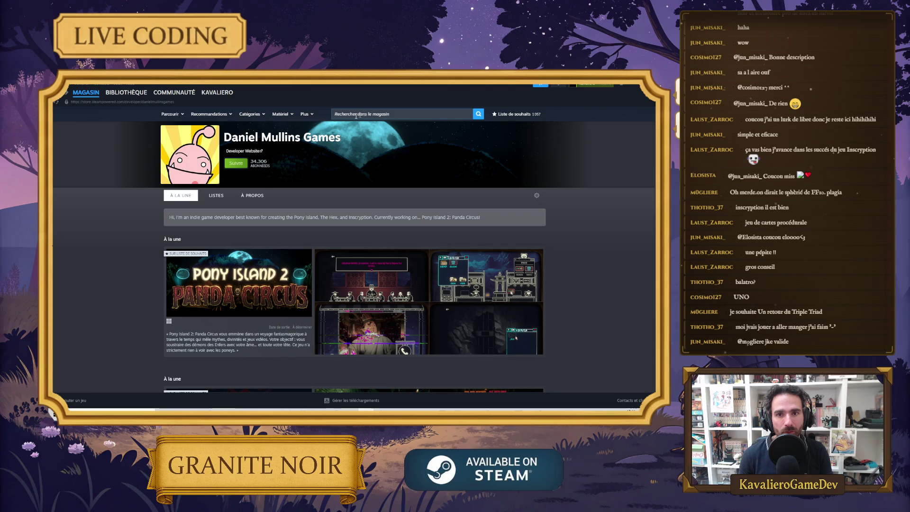
{"action": "scroll", "coordinate": [187, 115], "scroll_direction": "down", "scroll_amount": 15}
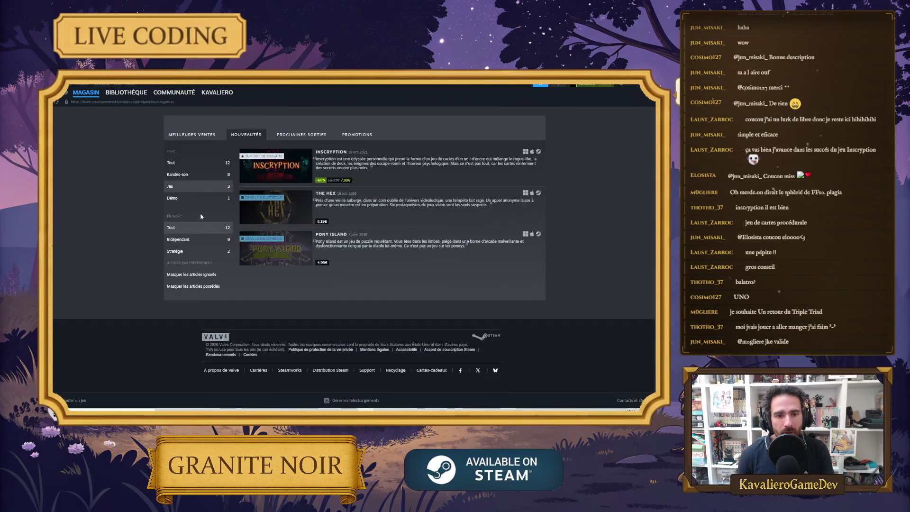
Apply the Indépendant and Tout filters to the developer's releases, then go to the library.
{"action": "left_click", "coordinate": [197, 243]}
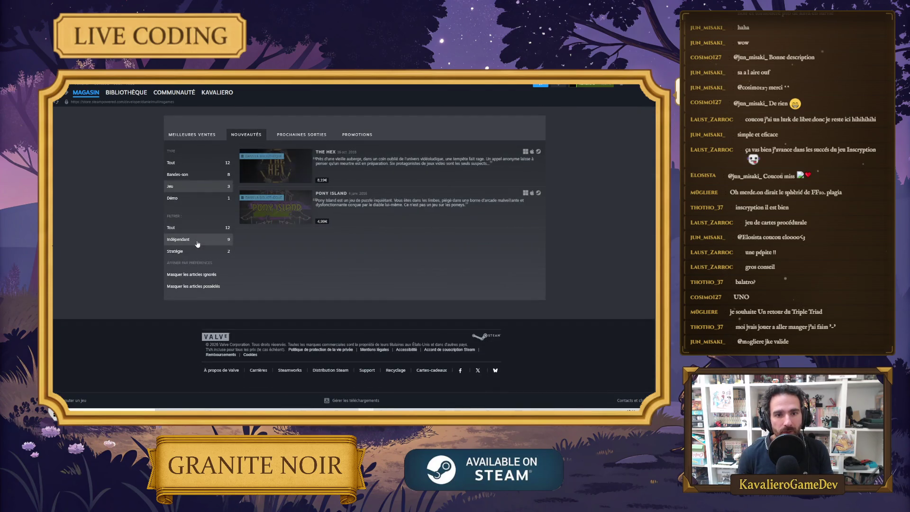
{"action": "left_click", "coordinate": [203, 166]}
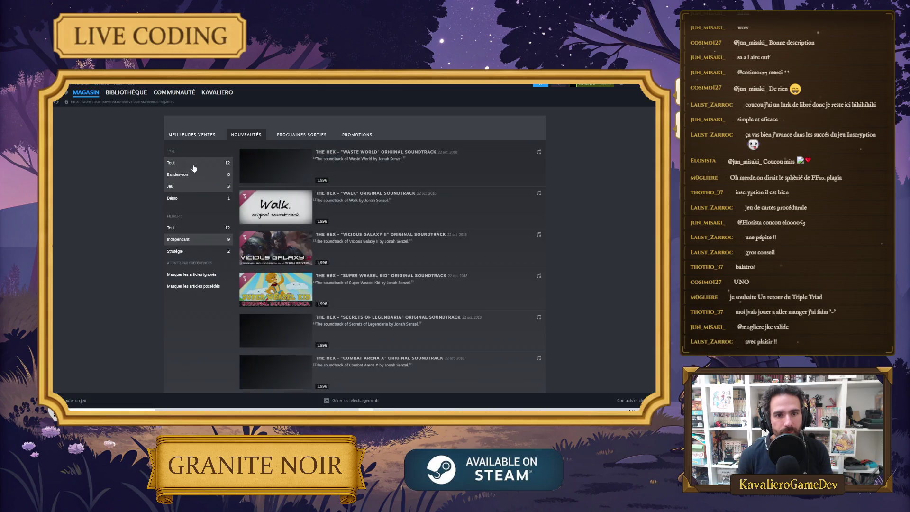
{"action": "left_click", "coordinate": [141, 91]}
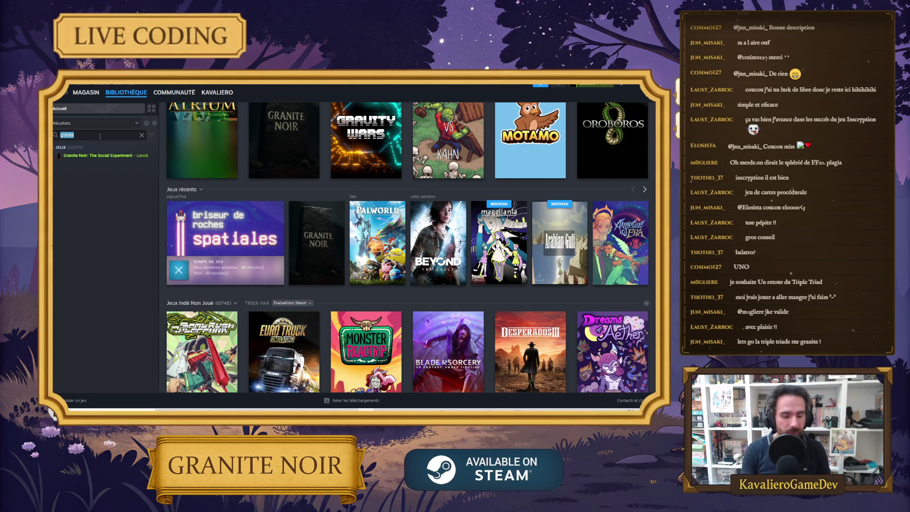
Search the library for 'hand', open Hand of Fate's store page and skip ahead in its trailer.
{"action": "type", "text": "hands"}
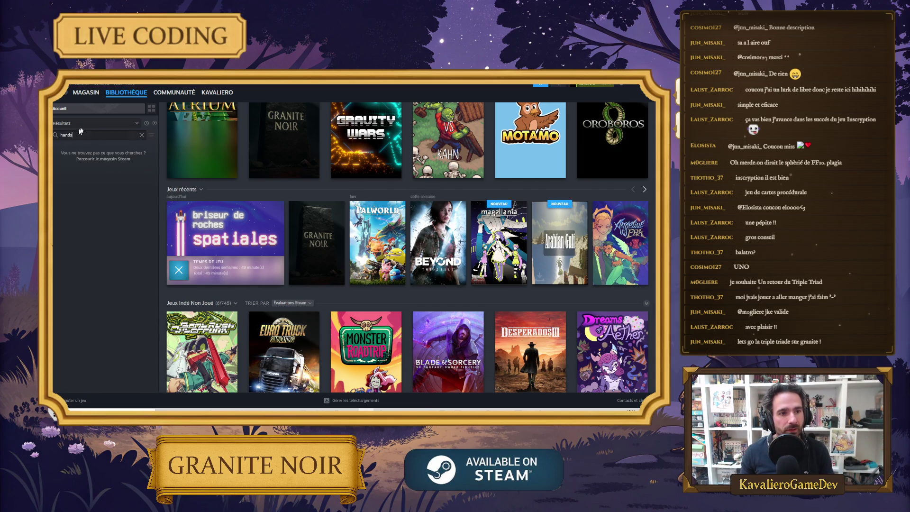
{"action": "left_click", "coordinate": [76, 155]}
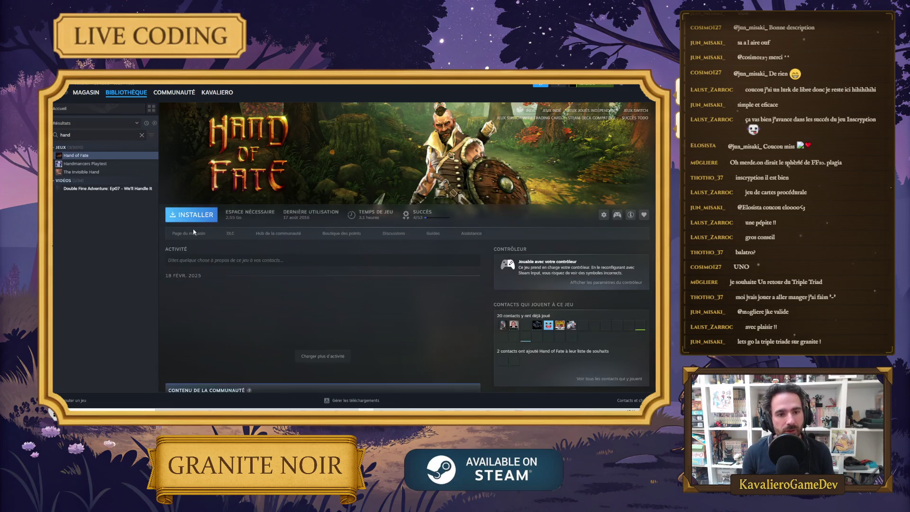
{"action": "left_click", "coordinate": [197, 232]}
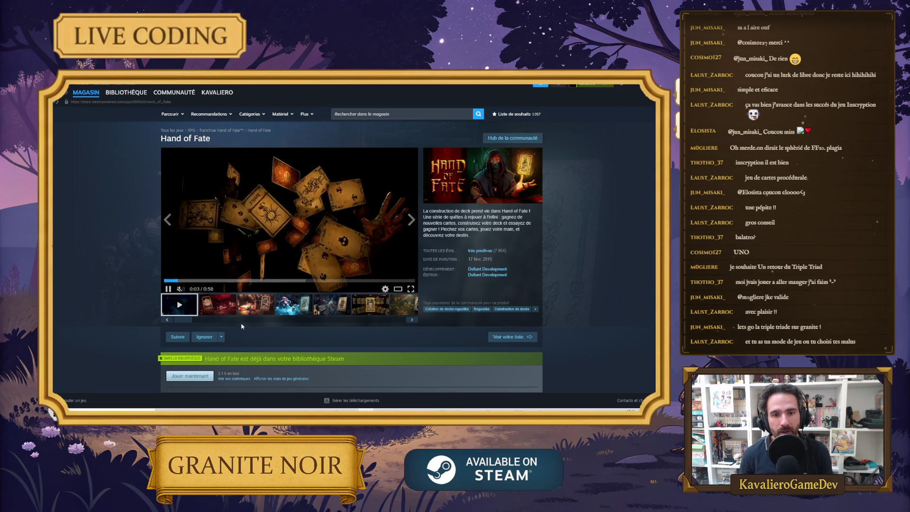
{"action": "left_click", "coordinate": [204, 279]}
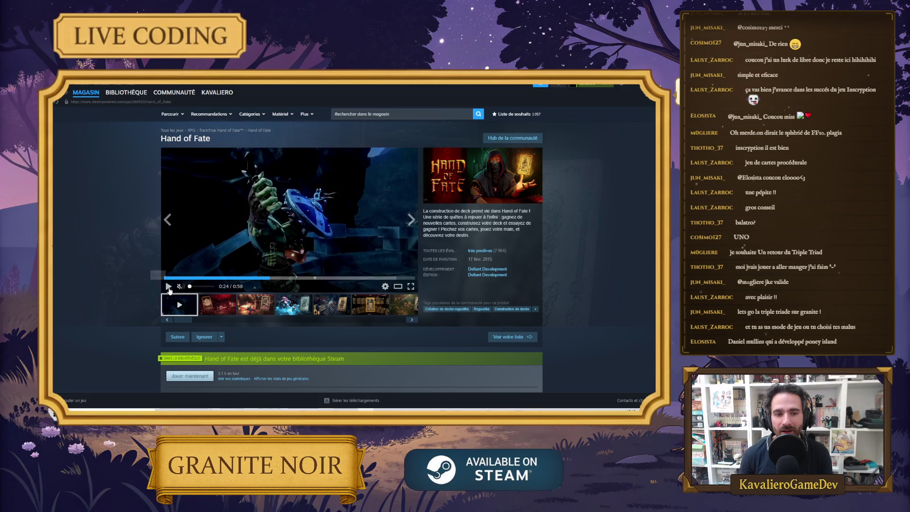
{"action": "scroll", "coordinate": [524, 265], "scroll_direction": "down", "scroll_amount": 2}
{"action": "scroll", "coordinate": [487, 278], "scroll_direction": "up", "scroll_amount": 2}
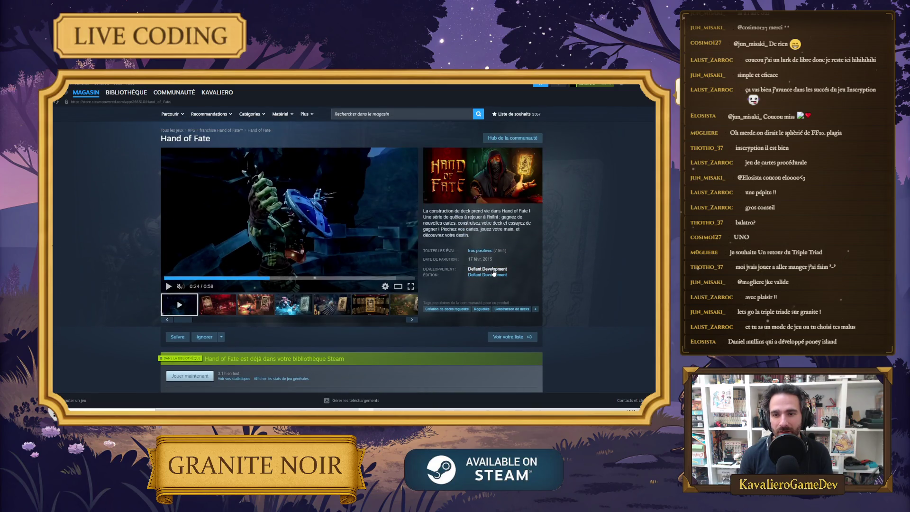
{"action": "scroll", "coordinate": [331, 280], "scroll_direction": "down", "scroll_amount": 10}
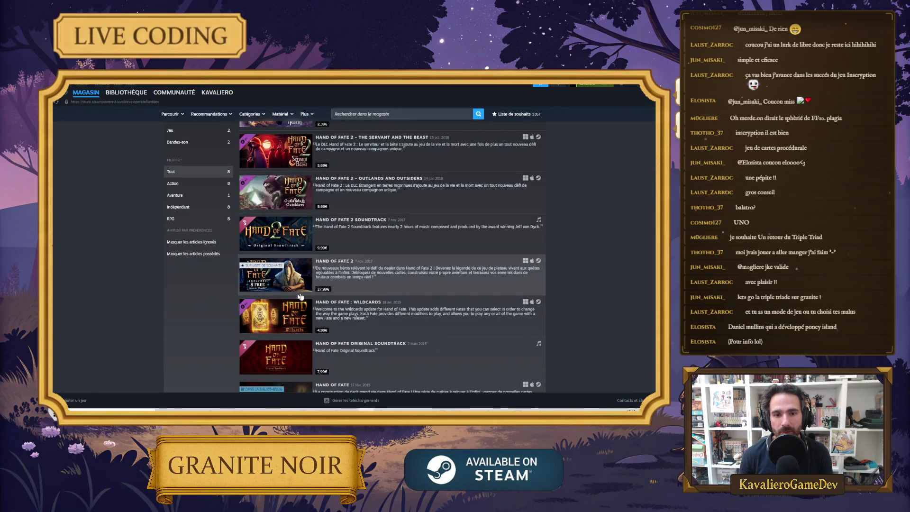
Search the store for 'inscry' and open the Inscryption store page.
{"action": "scroll", "coordinate": [325, 265], "scroll_direction": "down", "scroll_amount": 2}
{"action": "scroll", "coordinate": [322, 258], "scroll_direction": "up", "scroll_amount": 12}
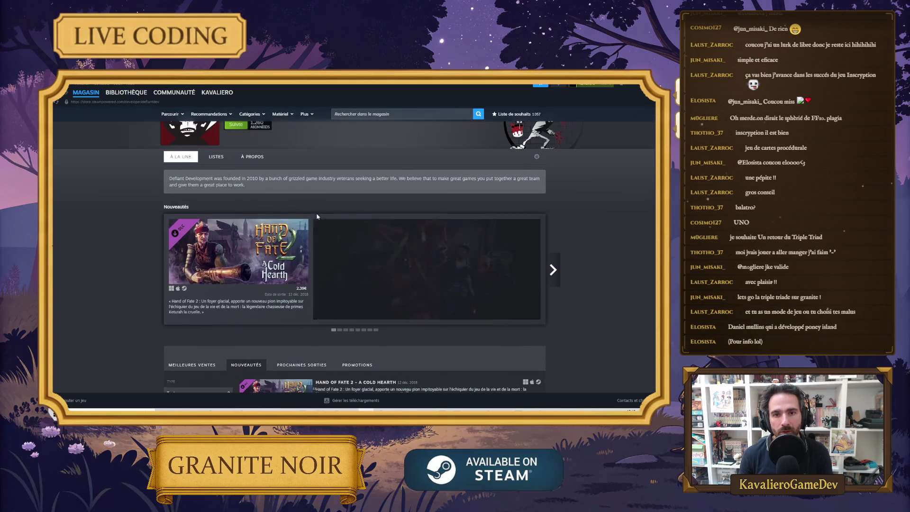
{"action": "left_click", "coordinate": [384, 113]}
{"action": "type", "text": "cr"}
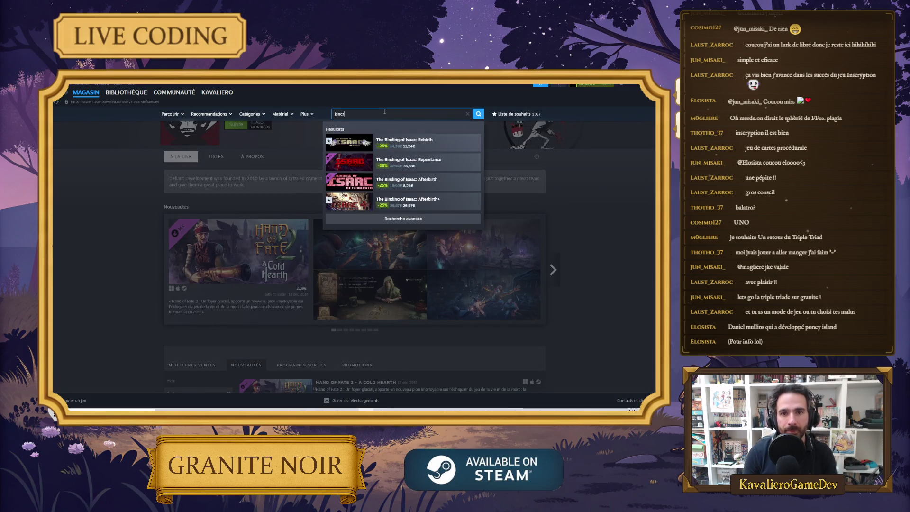
{"action": "key", "text": "BackSpace"}
{"action": "type", "text": "nscry"}
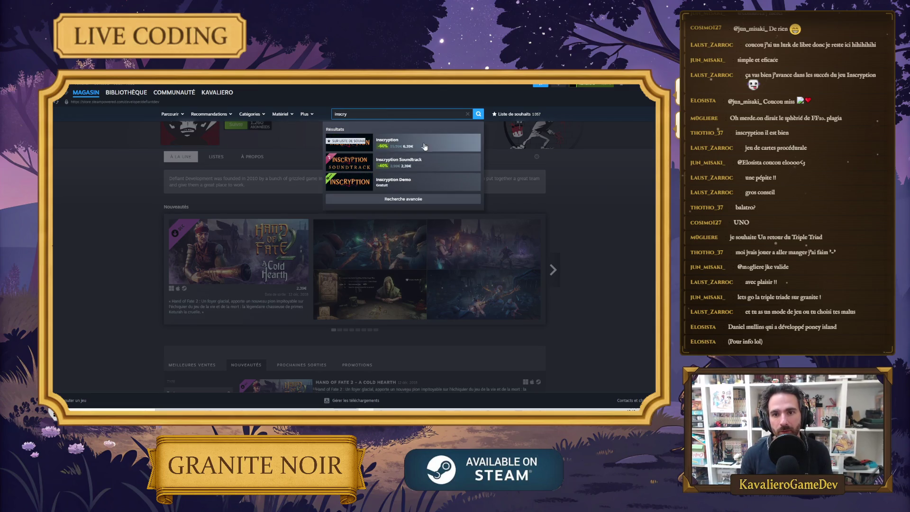
{"action": "left_click", "coordinate": [408, 143]}
Look over the Inscryption page, then open publisher Devolver Digital's page and browse its offers.
{"action": "scroll", "coordinate": [376, 301], "scroll_direction": "down", "scroll_amount": 5}
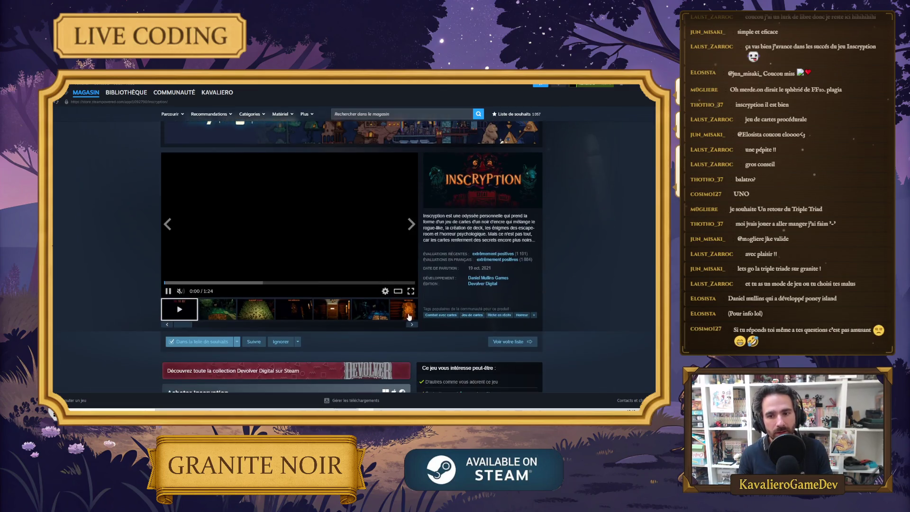
{"action": "scroll", "coordinate": [305, 286], "scroll_direction": "up", "scroll_amount": 3}
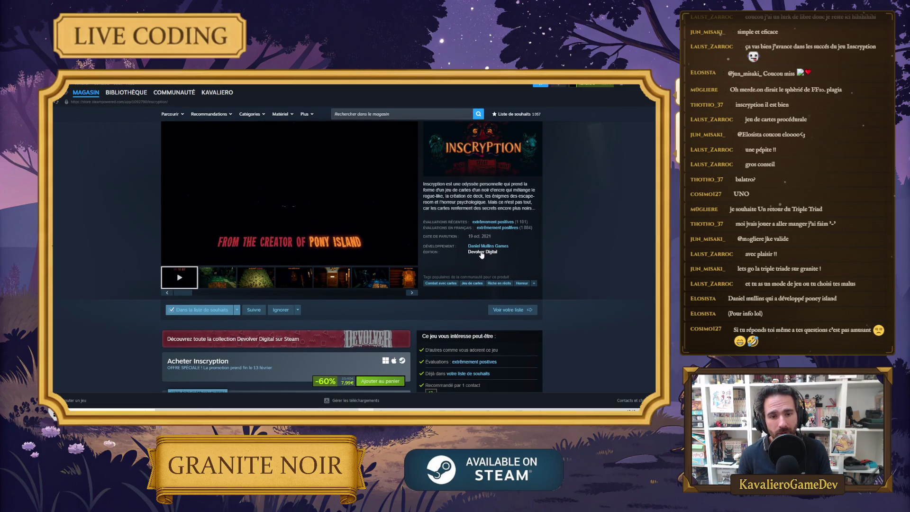
{"action": "scroll", "coordinate": [478, 251], "scroll_direction": "down", "scroll_amount": 4}
{"action": "scroll", "coordinate": [464, 230], "scroll_direction": "up", "scroll_amount": 3}
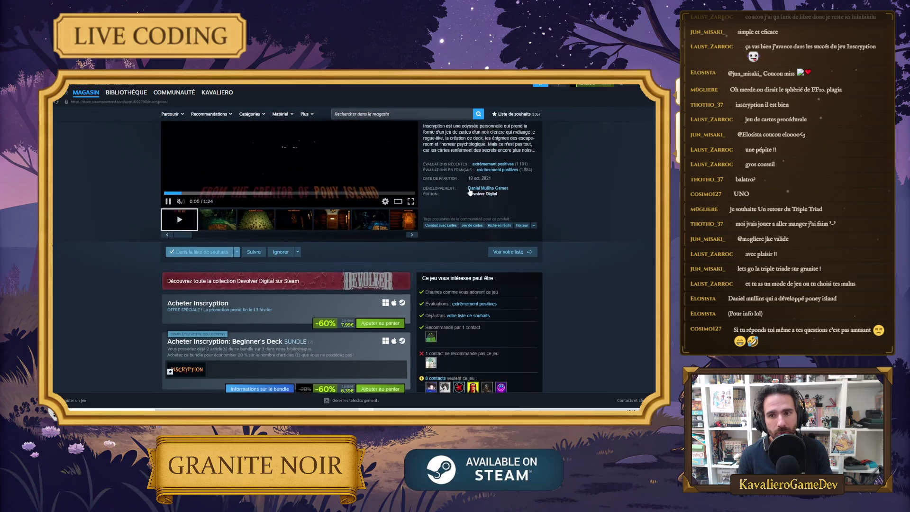
{"action": "scroll", "coordinate": [464, 230], "scroll_direction": "up", "scroll_amount": 1}
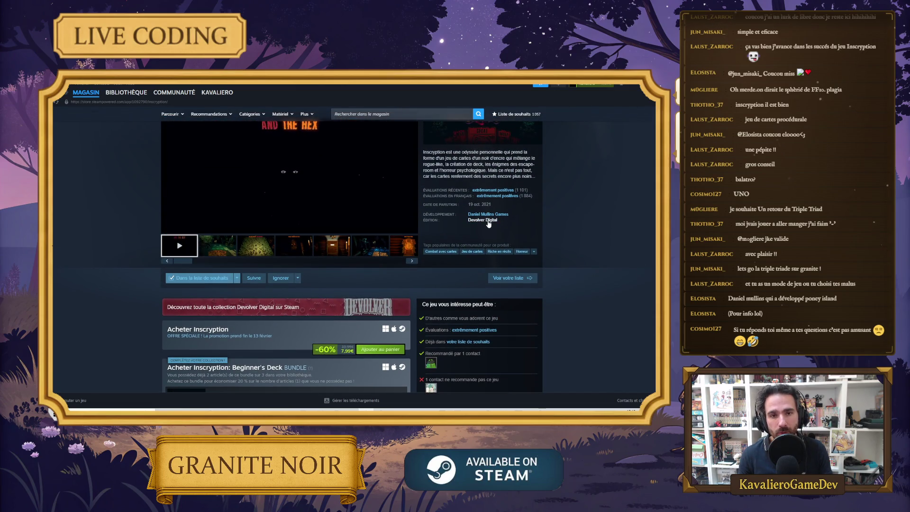
{"action": "left_click", "coordinate": [489, 220]}
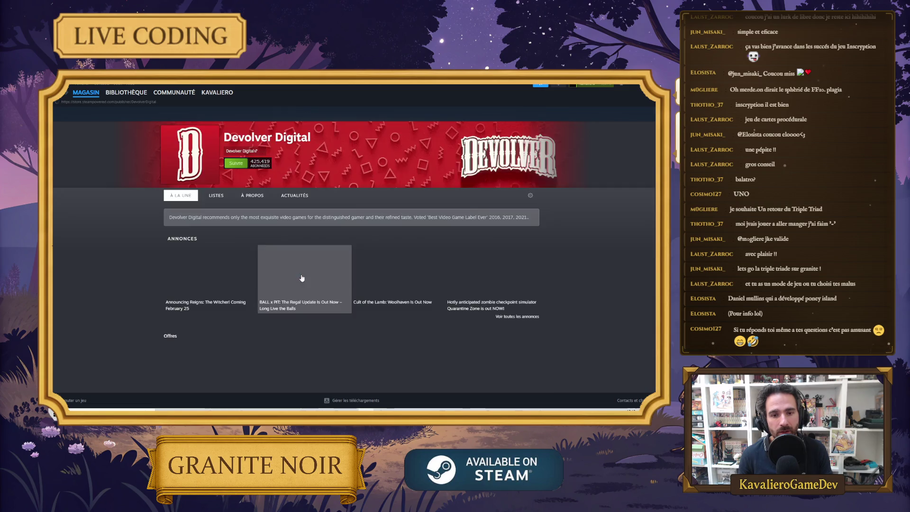
{"action": "scroll", "coordinate": [174, 250], "scroll_direction": "down", "scroll_amount": 6}
{"action": "scroll", "coordinate": [173, 250], "scroll_direction": "down", "scroll_amount": 1}
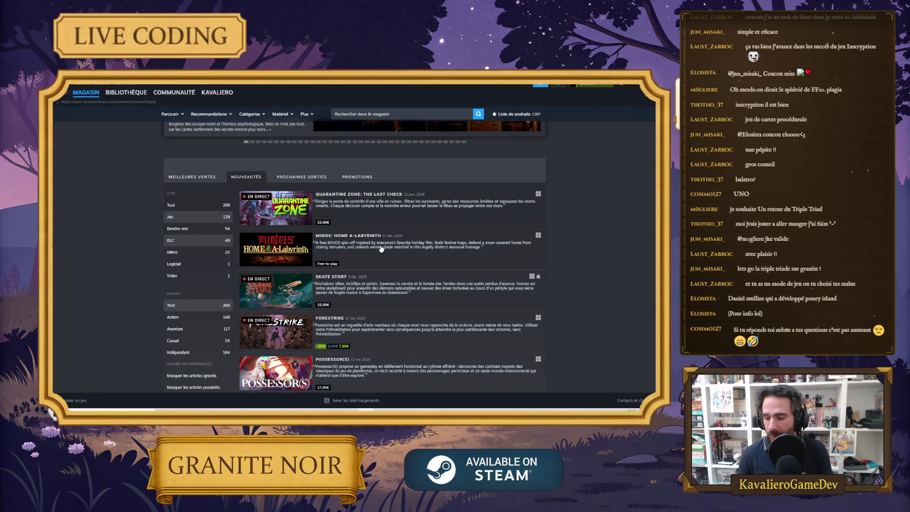
{"action": "scroll", "coordinate": [382, 249], "scroll_direction": "up", "scroll_amount": 4}
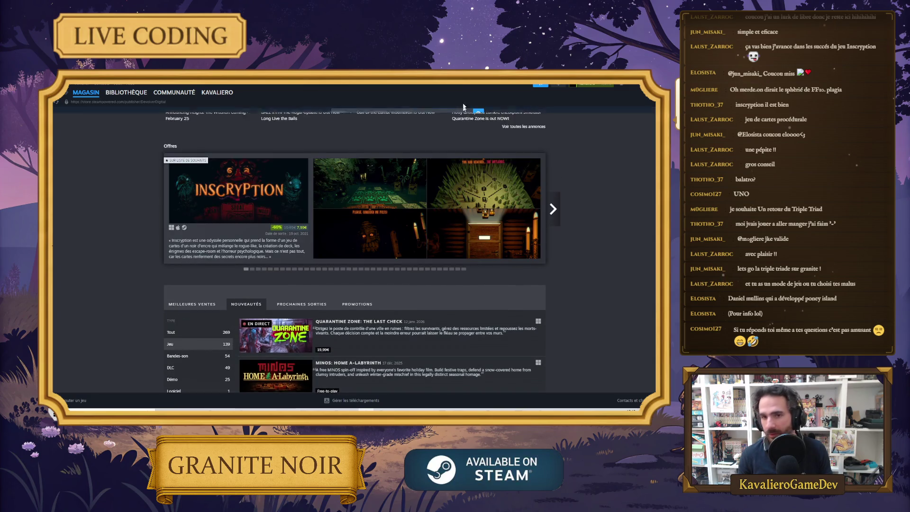
{"action": "left_click", "coordinate": [409, 115]}
Search the store for 'wargroove' and open the Wargroove 2 store page.
{"action": "type", "text": "z"}
{"action": "key", "text": "BackSpace"}
{"action": "type", "text": "w"}
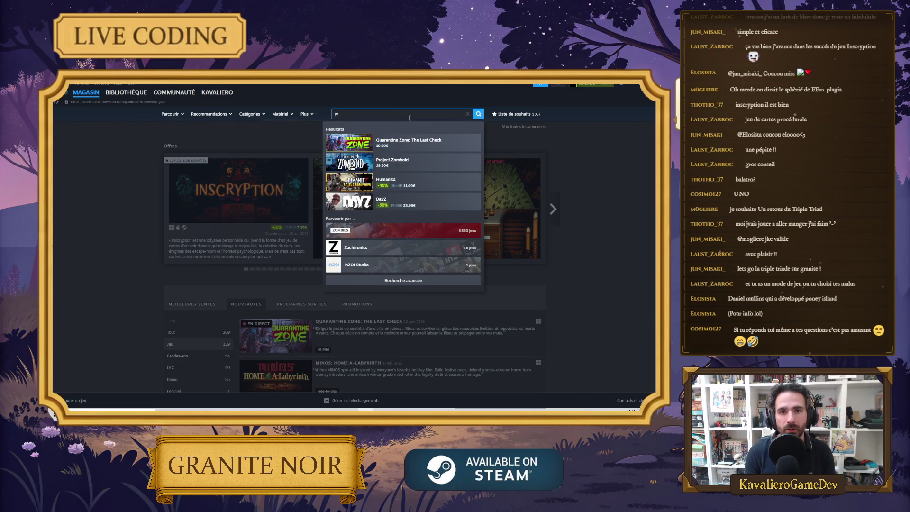
{"action": "type", "text": "argargro"}
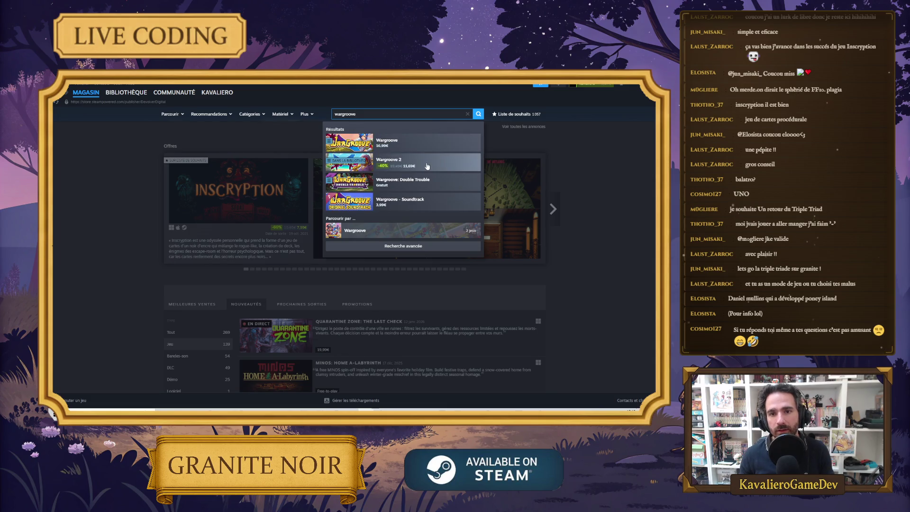
{"action": "type", "text": "ove"}
{"action": "left_click", "coordinate": [427, 166]}
{"action": "scroll", "coordinate": [477, 220], "scroll_direction": "down", "scroll_amount": 5}
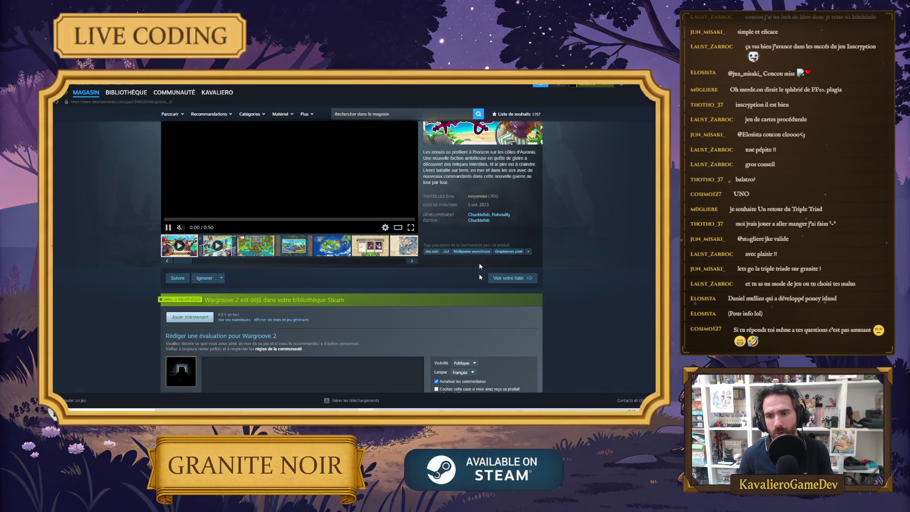
View publisher Chucklefish's games, then return to the Reddit skill-tree image in the browser.
{"action": "left_click", "coordinate": [477, 220]}
{"action": "scroll", "coordinate": [190, 245], "scroll_direction": "down", "scroll_amount": 10}
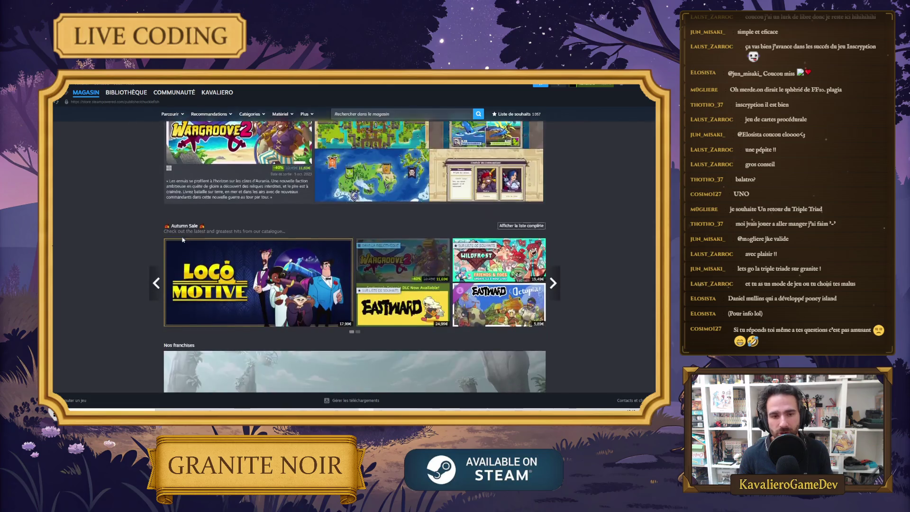
{"action": "scroll", "coordinate": [190, 245], "scroll_direction": "up", "scroll_amount": 5}
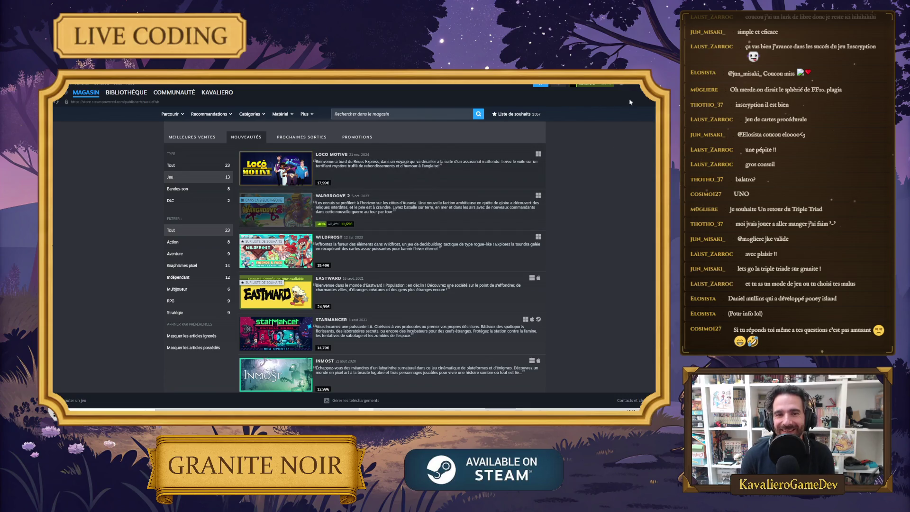
{"action": "key", "text": "alt+Tab"}
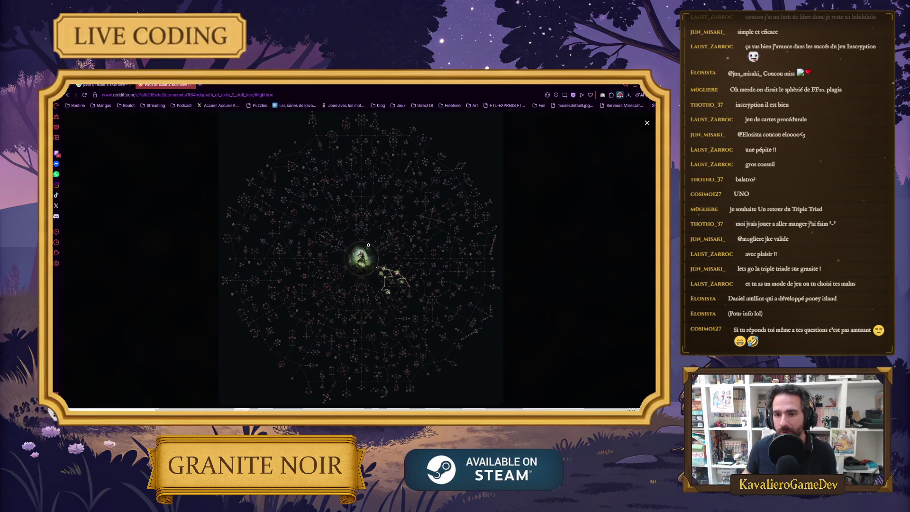
Switch from the browser's Reddit skill-tree image back to the running Granite Noir game.
{"action": "key", "text": "alt+Tab"}
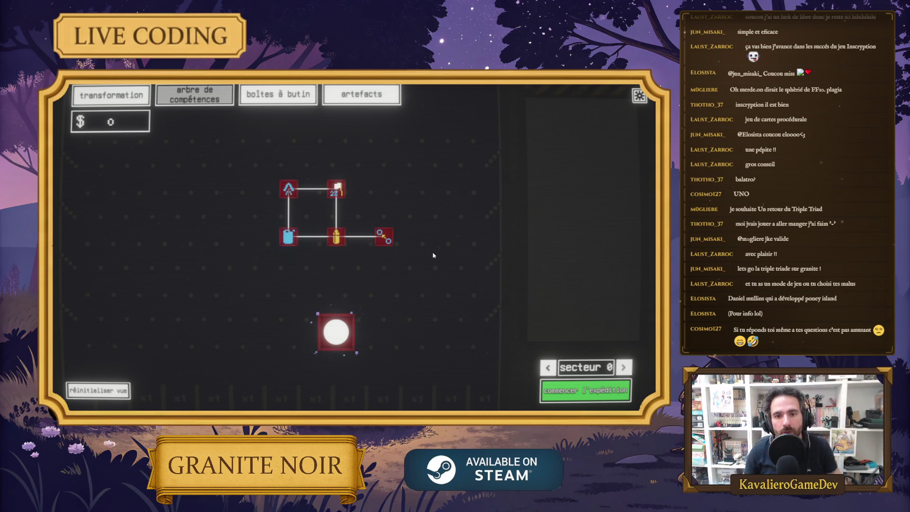
Pan around the skill tree to look over its nodes and their info cards.
{"action": "mouse_move", "coordinate": [364, 205]}
{"action": "left_mouse_down"}
{"action": "mouse_move", "coordinate": [337, 289]}
{"action": "mouse_move", "coordinate": [229, 372]}
{"action": "mouse_move", "coordinate": [293, 323]}
{"action": "left_mouse_up"}
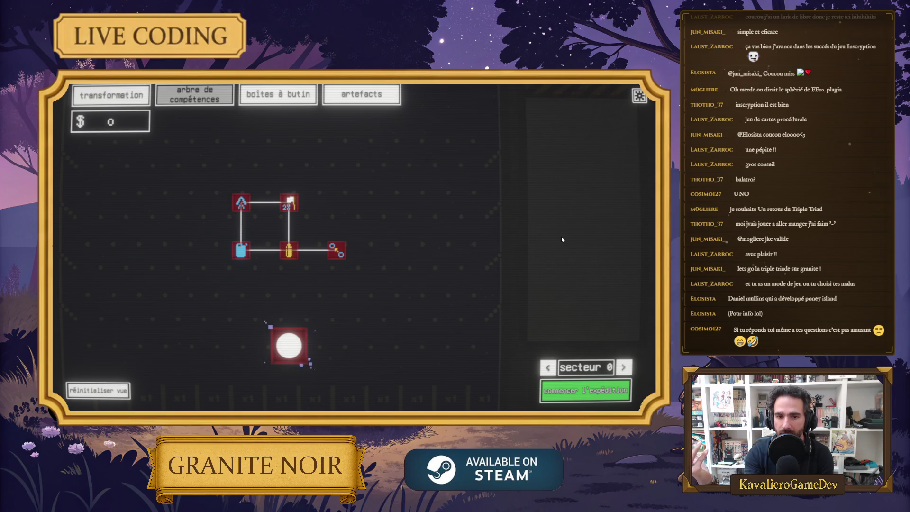
{"action": "mouse_move", "coordinate": [445, 216]}
{"action": "left_mouse_down"}
{"action": "mouse_move", "coordinate": [440, 202]}
{"action": "mouse_move", "coordinate": [451, 218]}
{"action": "left_mouse_up"}
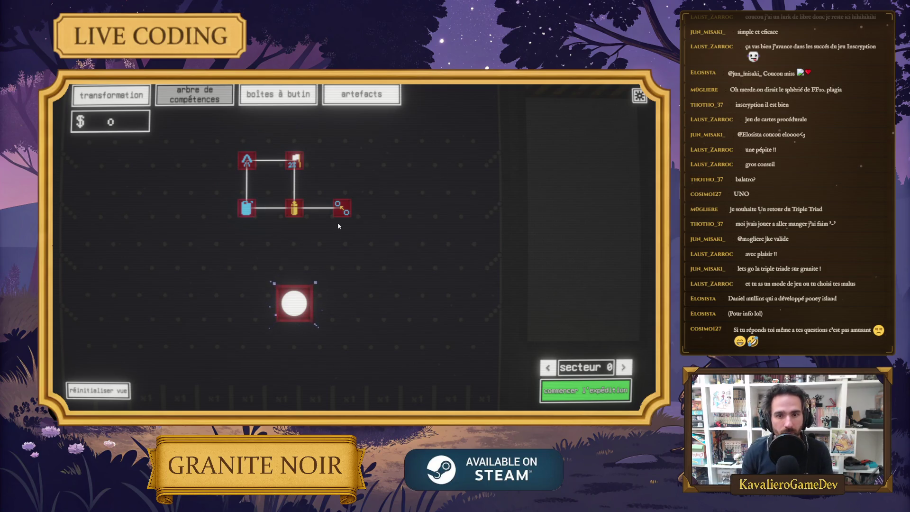
{"action": "mouse_move", "coordinate": [342, 208]}
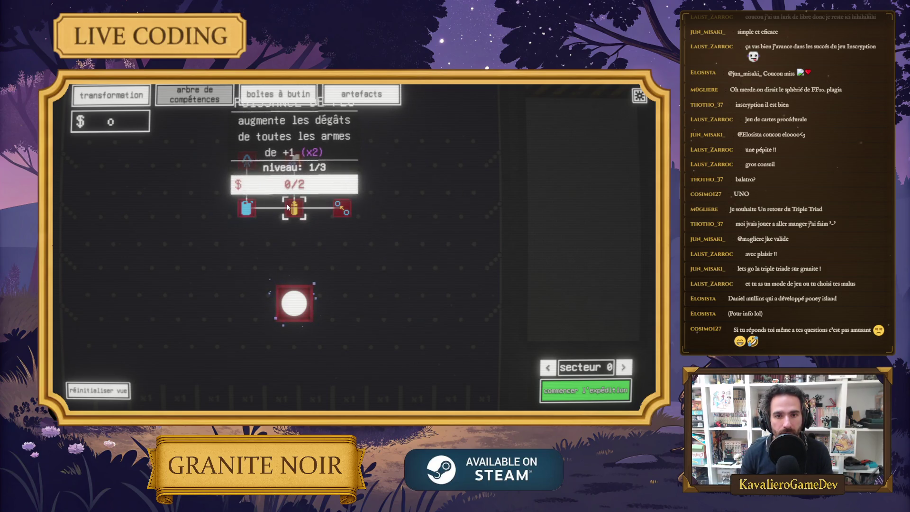
{"action": "left_click_drag", "start_coordinate": [315, 238], "coordinate": [344, 281]}
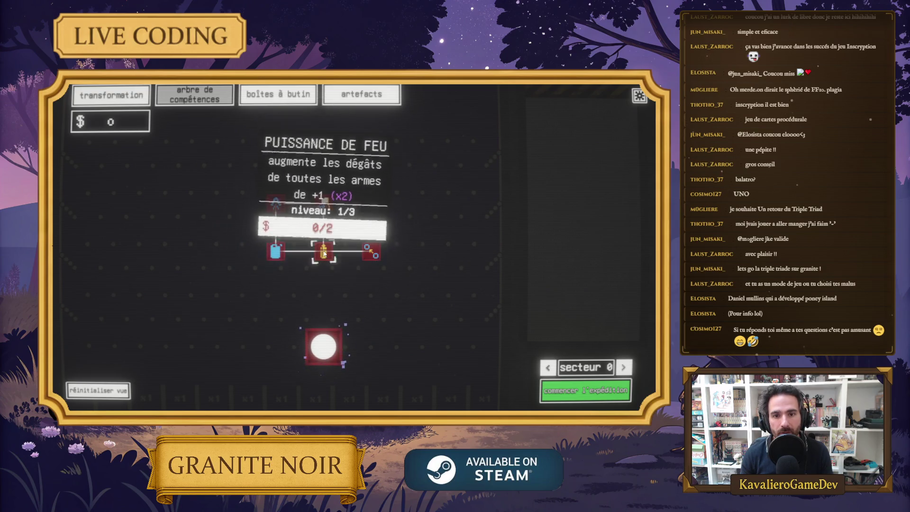
{"action": "mouse_move", "coordinate": [274, 207]}
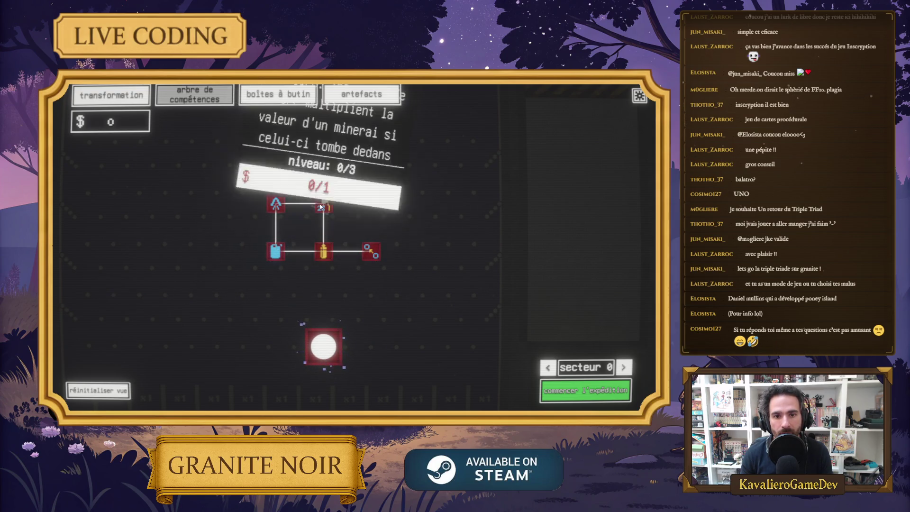
{"action": "left_click_drag", "start_coordinate": [406, 212], "coordinate": [426, 246]}
Select and deselect the top-right multiplier node, then open the pause menu and choose 'quitter le jeu'.
{"action": "mouse_move", "coordinate": [342, 240]}
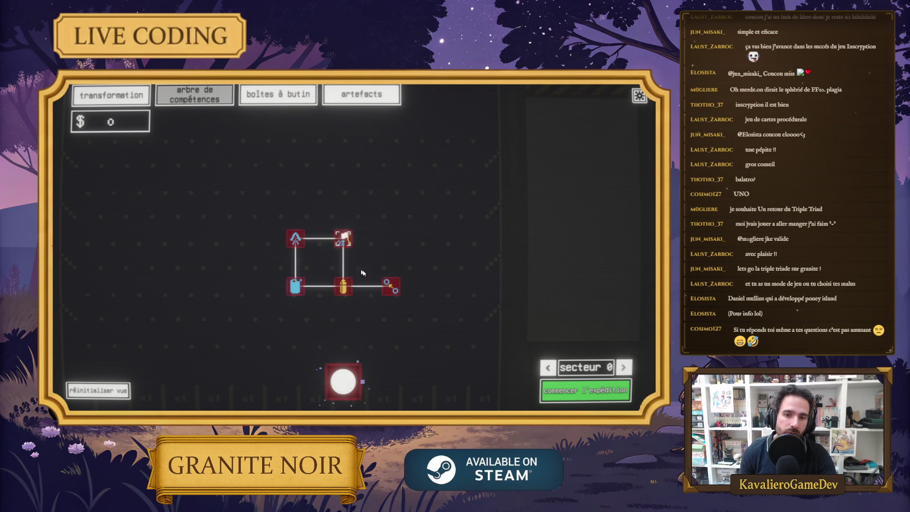
{"action": "mouse_move", "coordinate": [302, 284]}
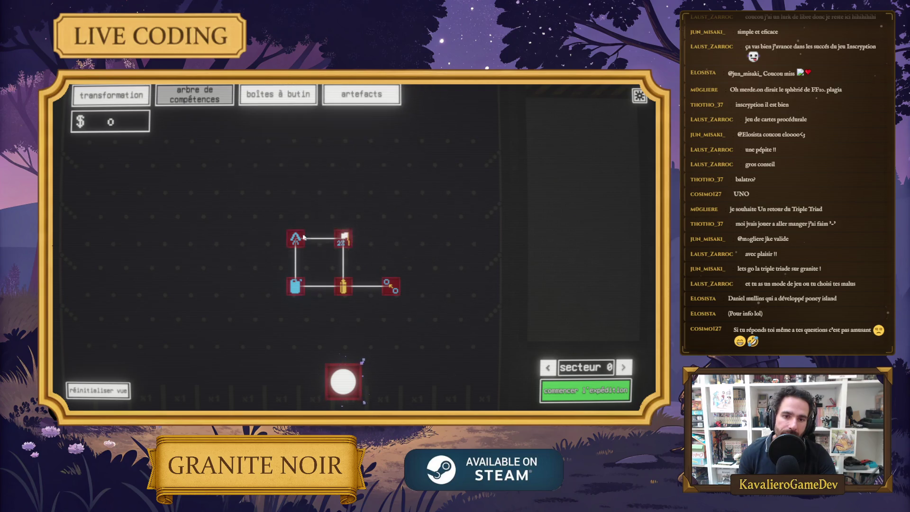
{"action": "left_click", "coordinate": [343, 241]}
{"action": "left_click", "coordinate": [349, 271]}
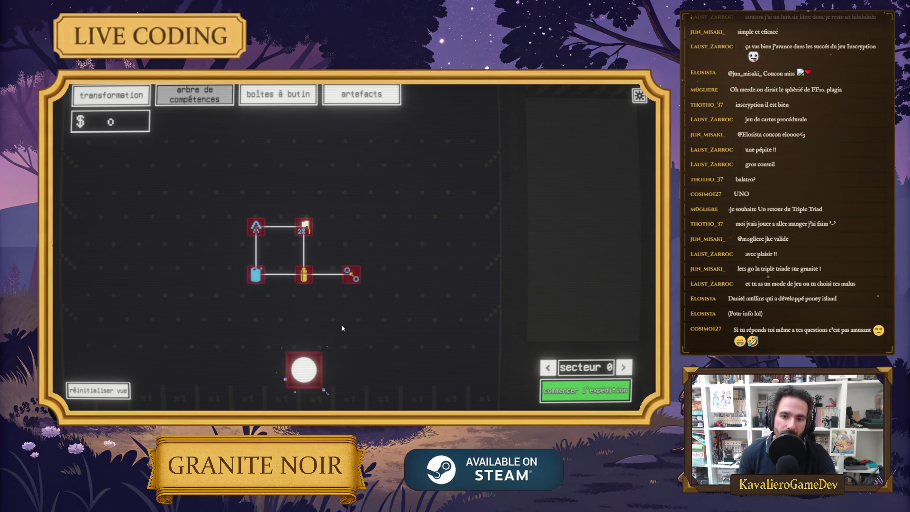
{"action": "mouse_move", "coordinate": [355, 280]}
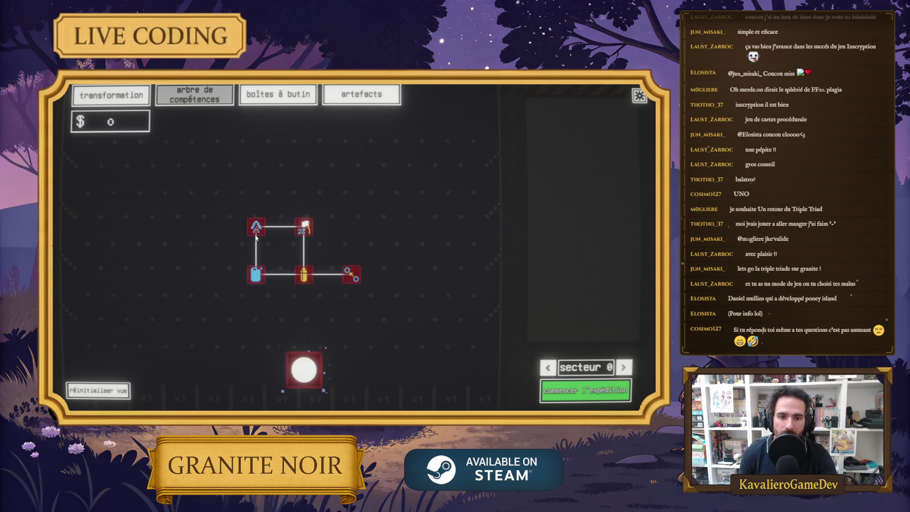
{"action": "mouse_move", "coordinate": [239, 235]}
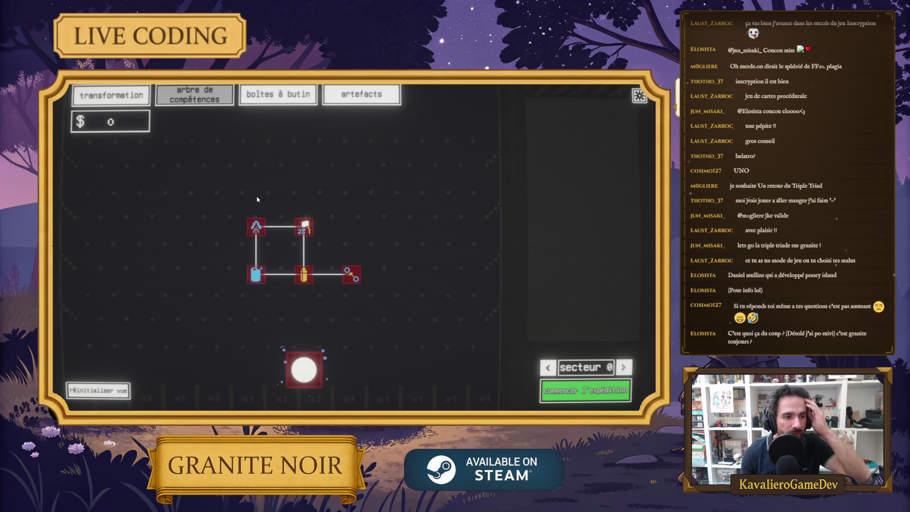
{"action": "left_click_drag", "start_coordinate": [385, 229], "coordinate": [407, 212]}
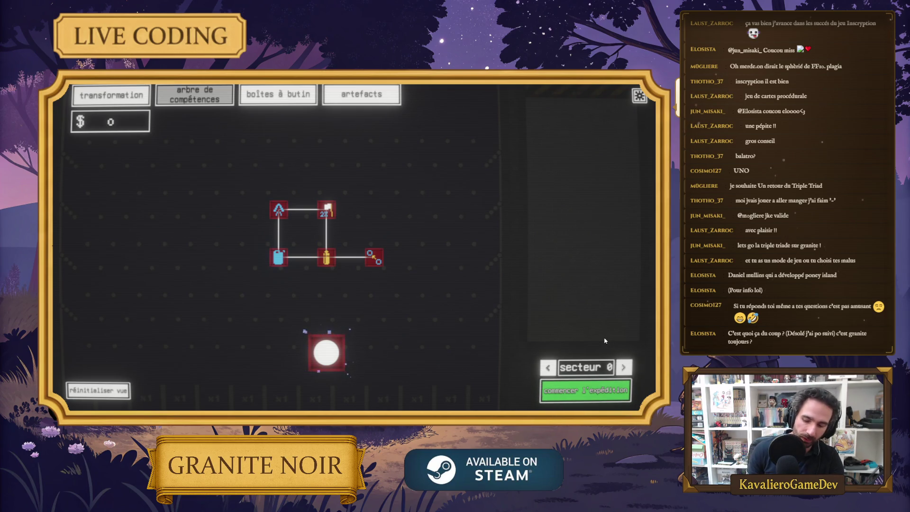
{"action": "key", "text": "Escape"}
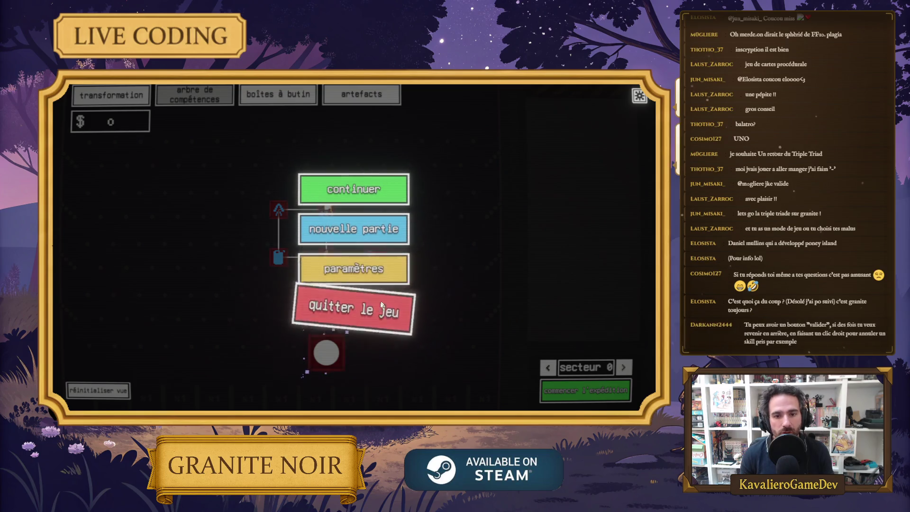
{"action": "left_click", "coordinate": [389, 305]}
Confirm quitting Granite Noir, switch to the Unity Editor and widen the scene preview slightly.
{"action": "left_click", "coordinate": [393, 294]}
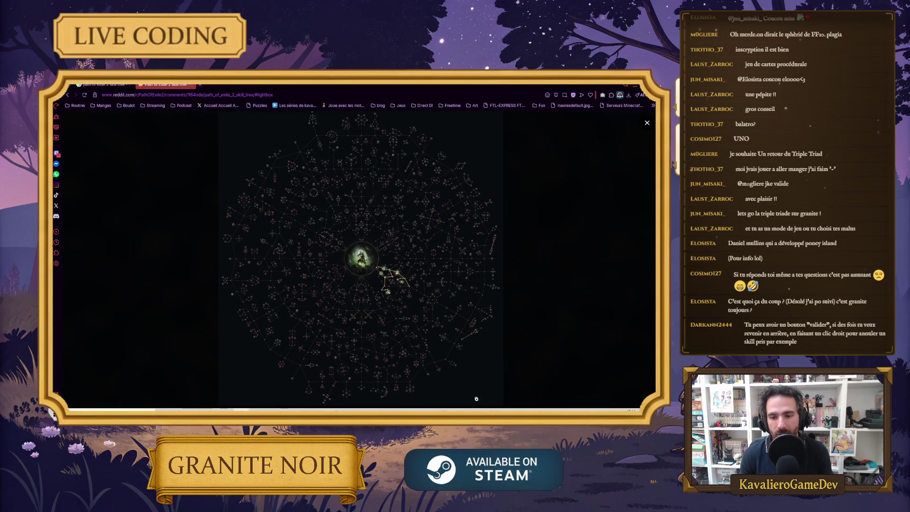
{"action": "key", "text": "alt+Tab"}
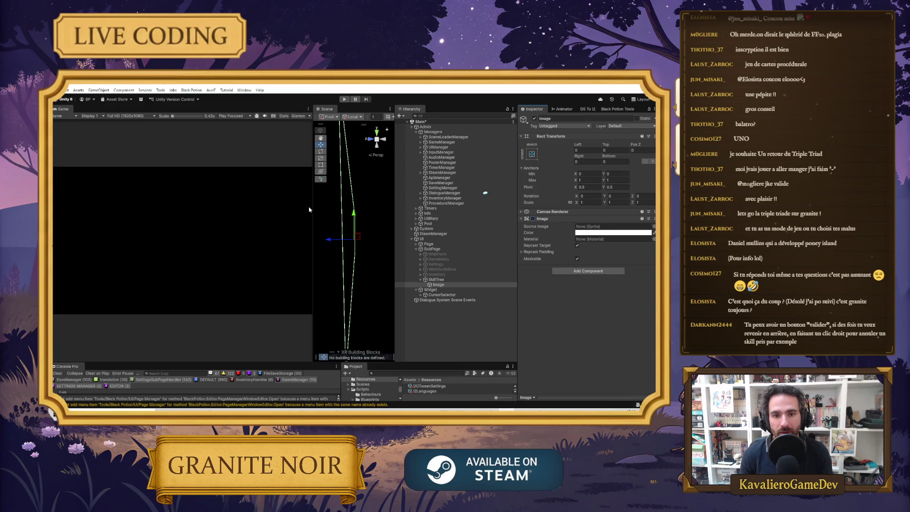
{"action": "left_click_drag", "start_coordinate": [313, 213], "coordinate": [301, 213]}
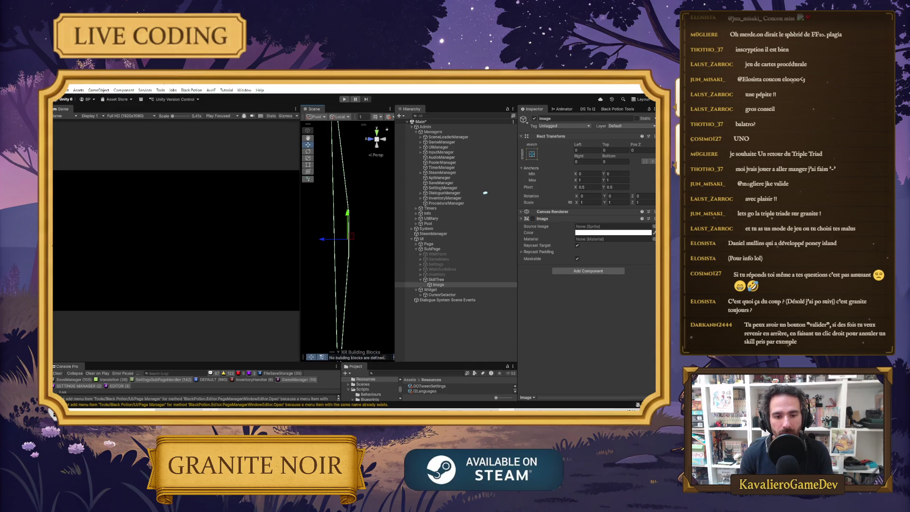
Paste the game screenshot into Paint.NET with the canvas expanded to fit, then return to Unity.
{"action": "key", "text": "alt+Tab"}
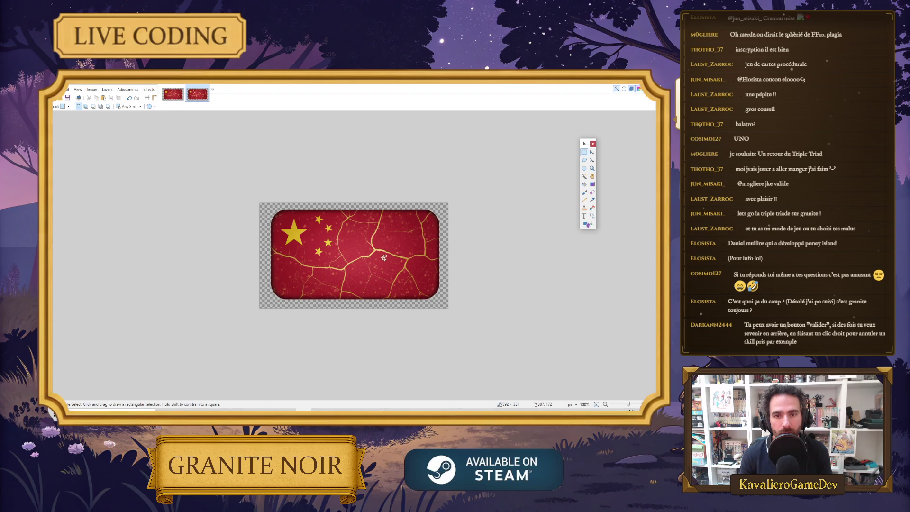
{"action": "key", "text": "ctrl+v"}
{"action": "left_click", "coordinate": [336, 258]}
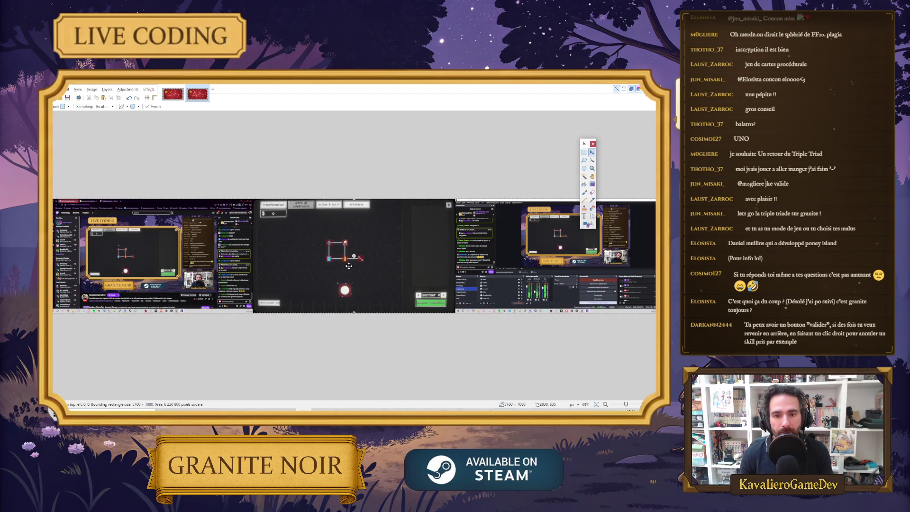
{"action": "key", "text": "alt+Tab"}
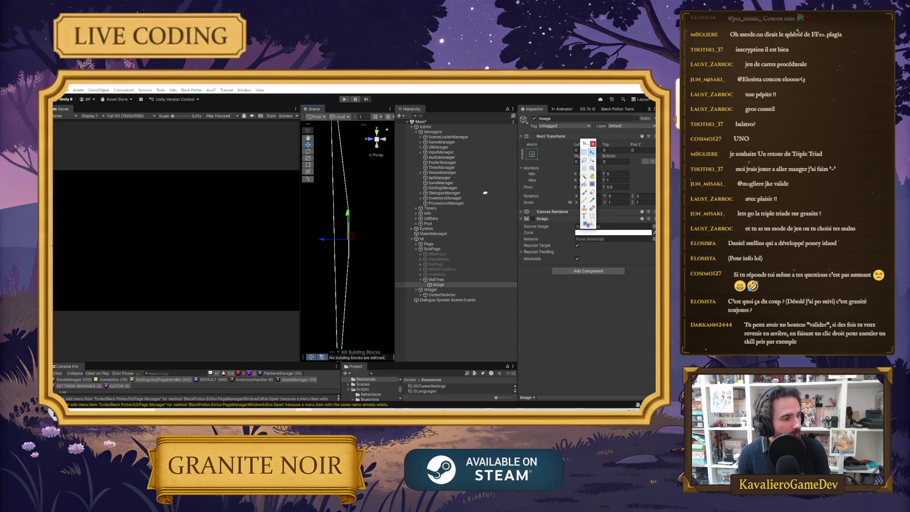
{"action": "key", "text": "alt+Tab"}
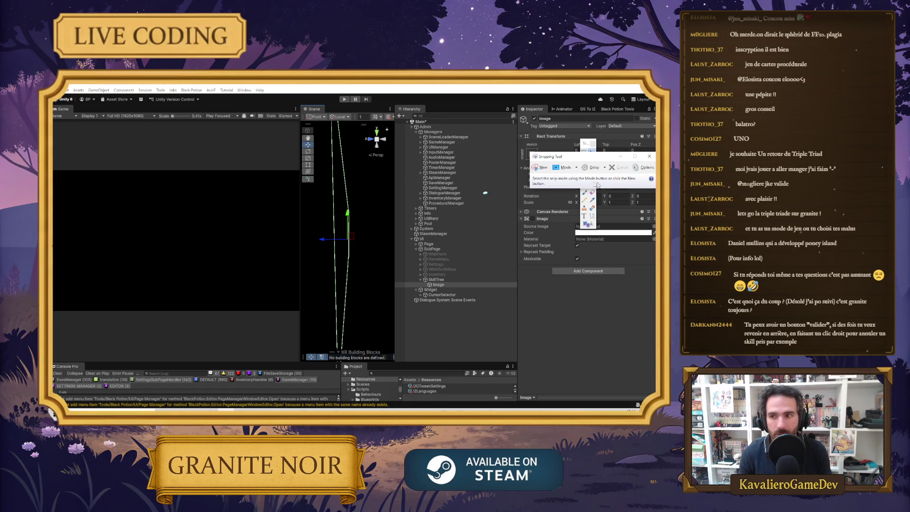
{"action": "left_click", "coordinate": [650, 156]}
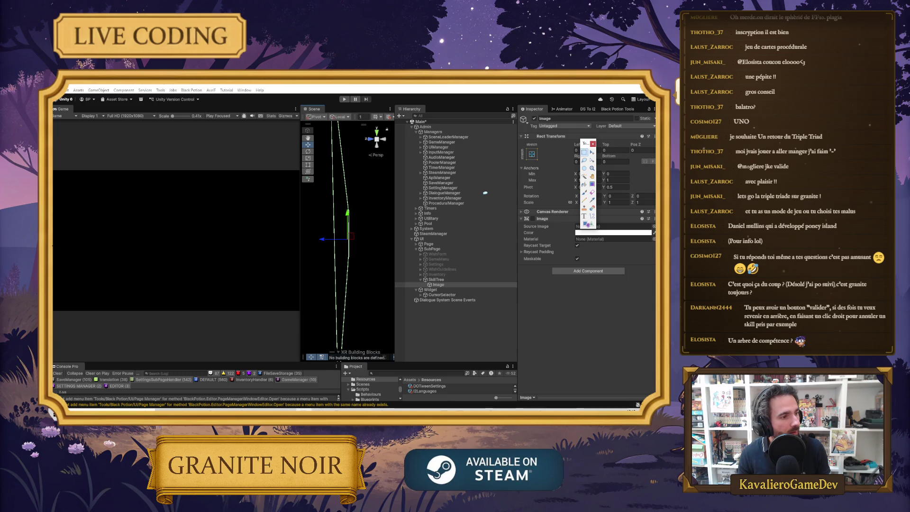
Switch from Unity back to the image editor showing the skill tree screenshot.
{"action": "key", "text": "alt+Tab"}
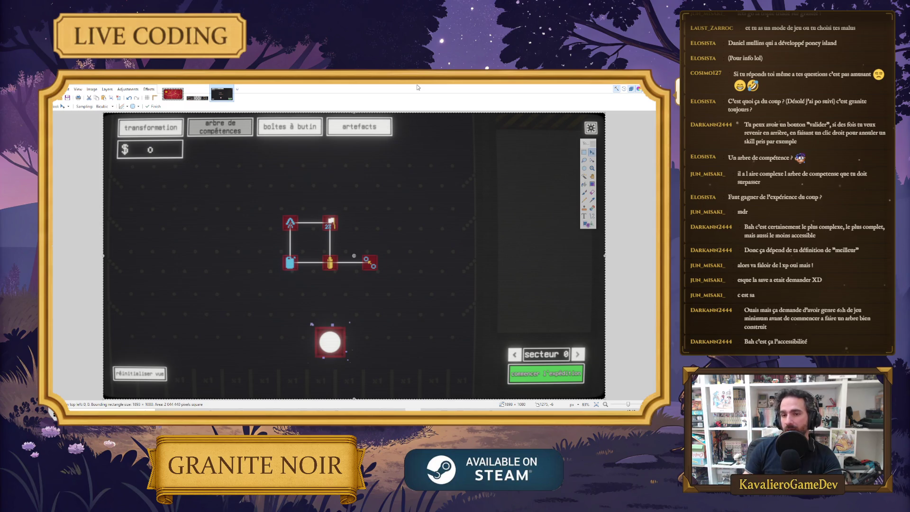
Select the Image object under SkillTree and toggle it off and on to check it.
{"action": "key", "text": "alt+Tab"}
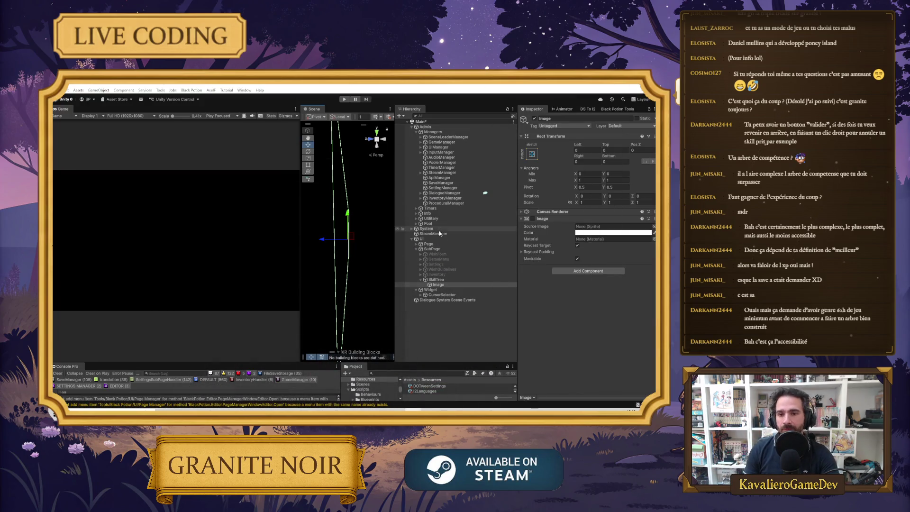
{"action": "left_click", "coordinate": [446, 285]}
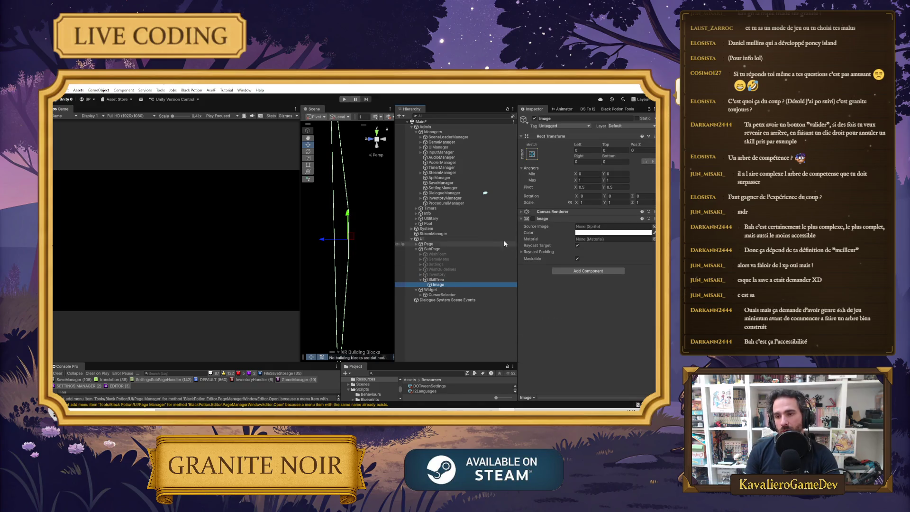
{"action": "left_click", "coordinate": [532, 219]}
{"action": "left_click", "coordinate": [532, 219]}
{"action": "left_click", "coordinate": [532, 219]}
{"action": "left_click", "coordinate": [532, 219]}
{"action": "left_click", "coordinate": [532, 218]}
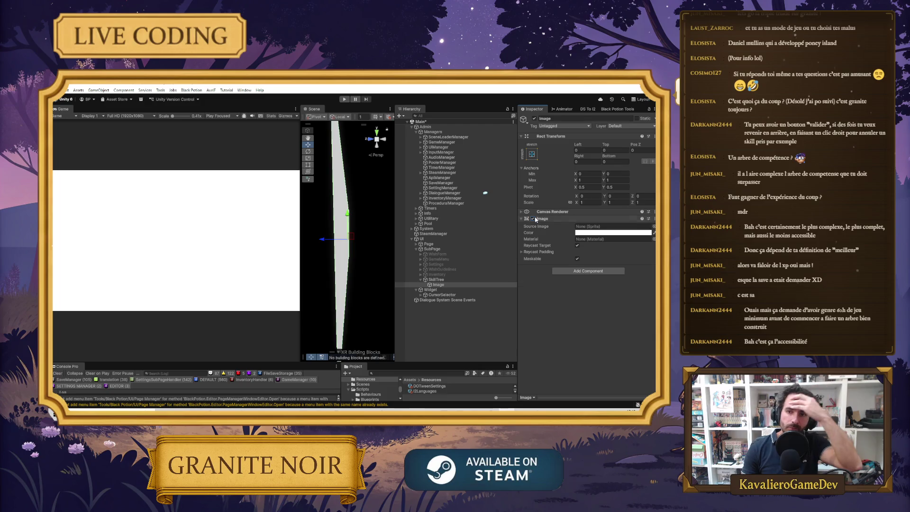
Try the PopUpBackground, slot_common_0 and SettingsBackground_0 sprites as the image's Source Image.
{"action": "left_click", "coordinate": [654, 226]}
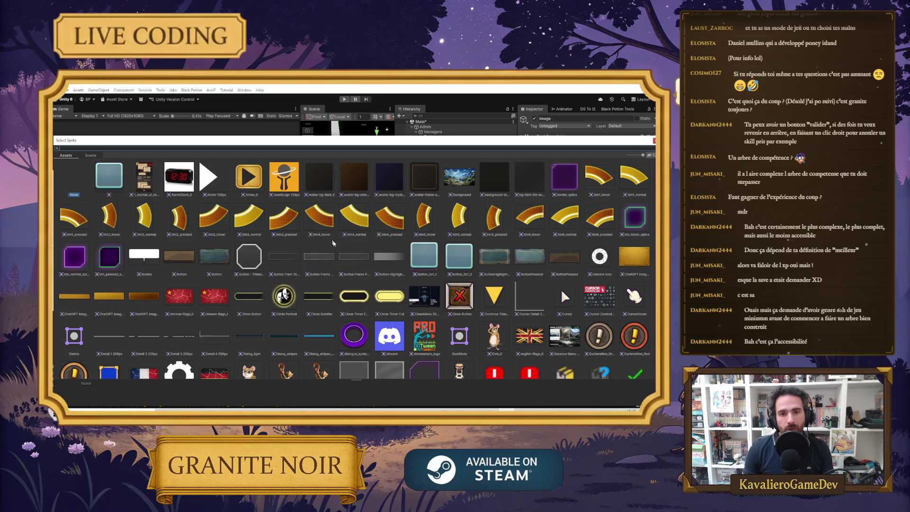
{"action": "scroll", "coordinate": [381, 219], "scroll_direction": "down", "scroll_amount": 5}
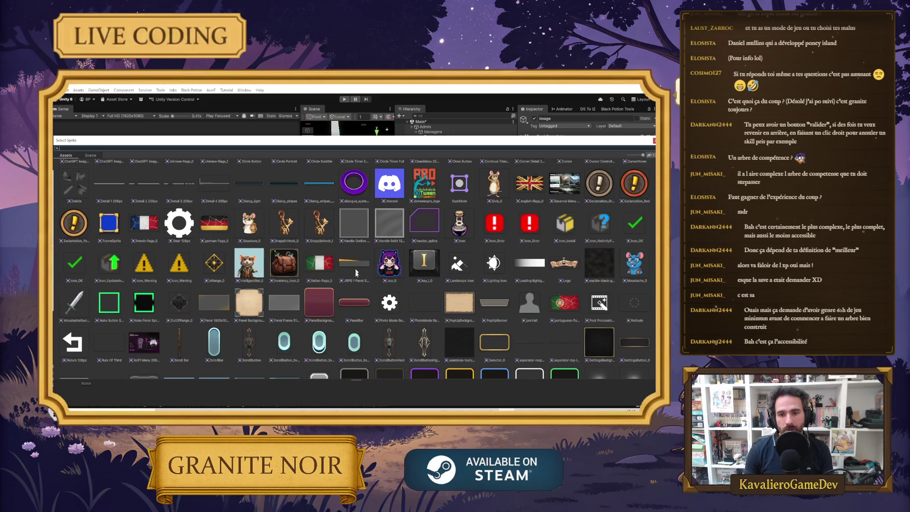
{"action": "scroll", "coordinate": [419, 270], "scroll_direction": "down", "scroll_amount": 3}
{"action": "left_click", "coordinate": [459, 207]}
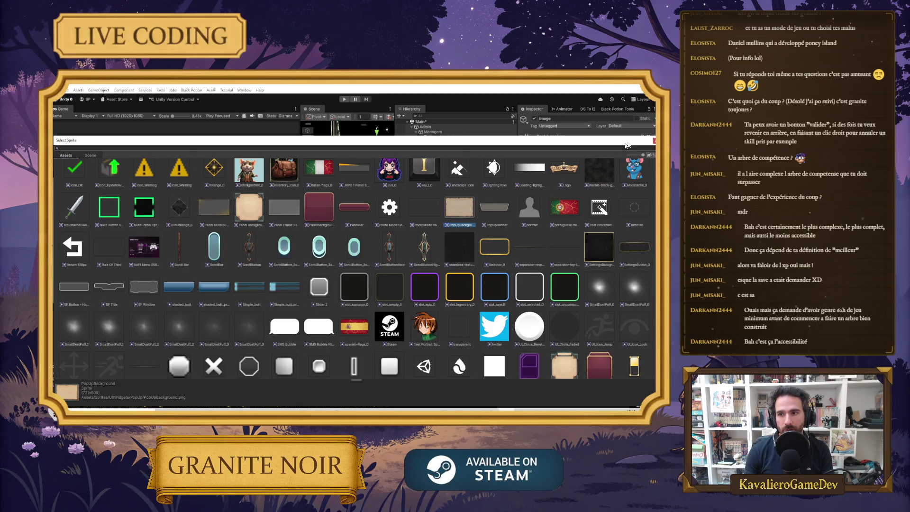
{"action": "key", "text": "Return"}
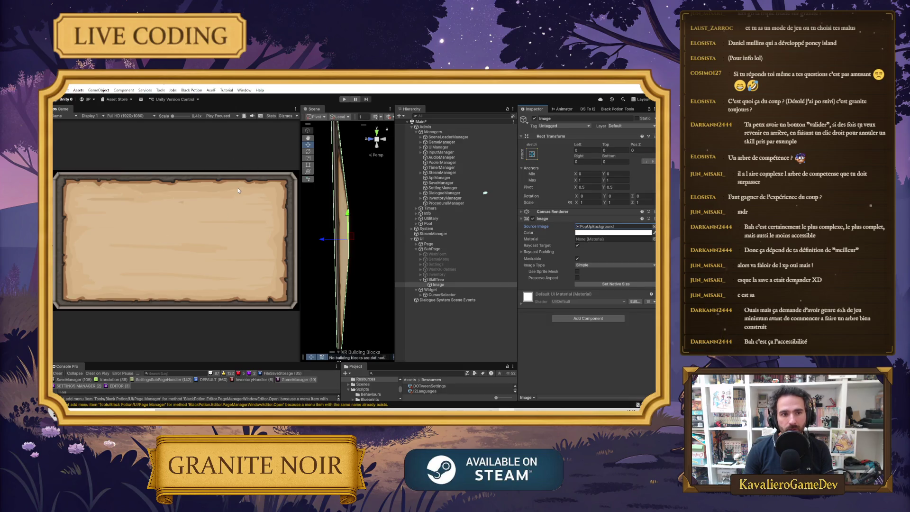
{"action": "left_click", "coordinate": [654, 227]}
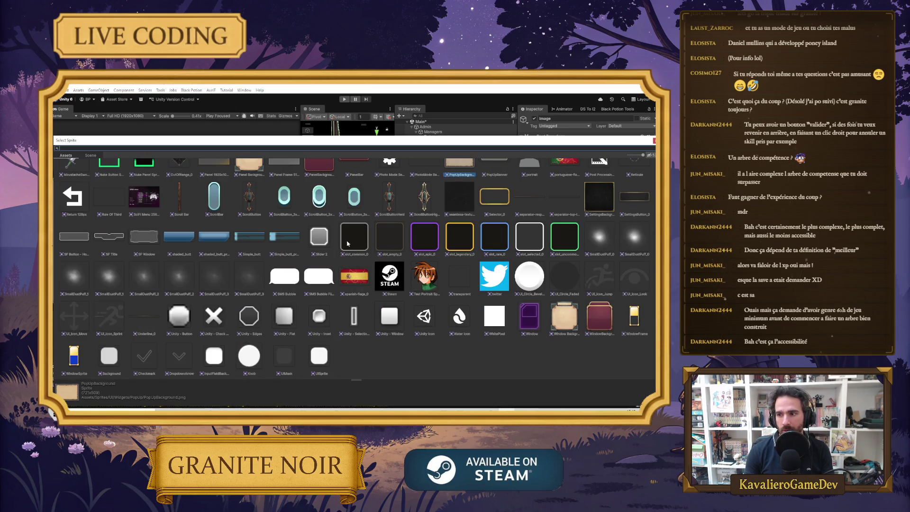
{"action": "left_click", "coordinate": [355, 237]}
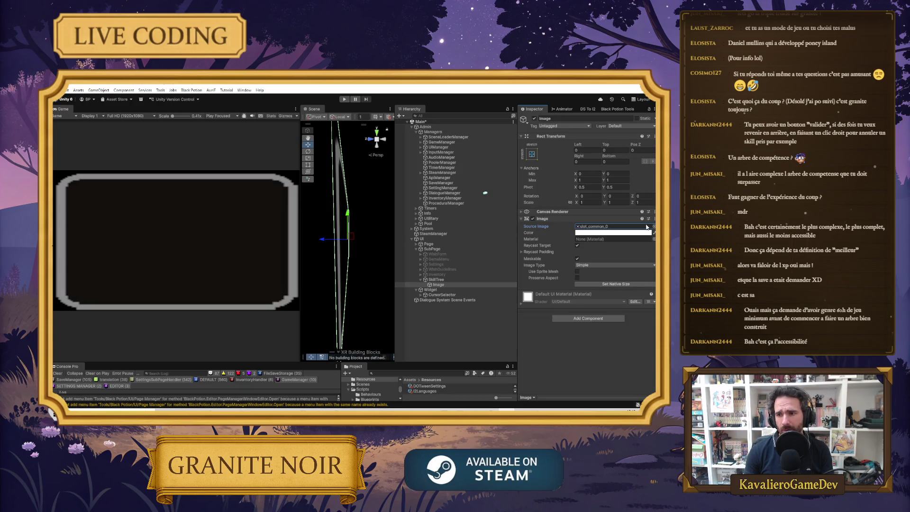
{"action": "scroll", "coordinate": [598, 234], "scroll_direction": "up", "scroll_amount": 3}
{"action": "left_click", "coordinate": [596, 284]}
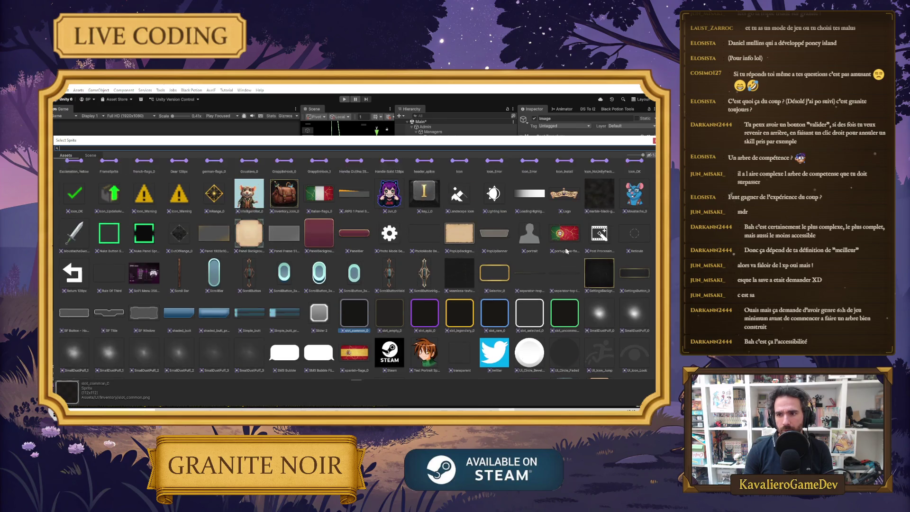
{"action": "key", "text": "Return"}
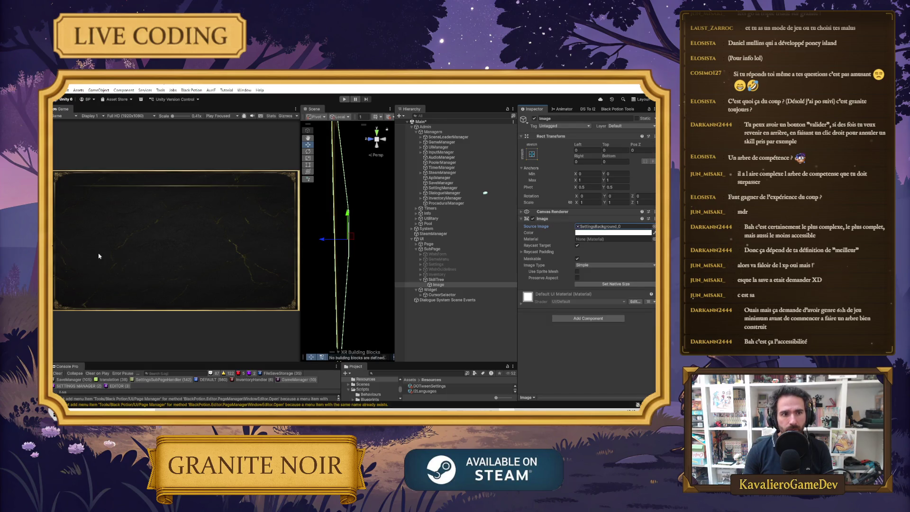
Set the image's Source Image to the Panel 1920x1080px sprite.
{"action": "left_click", "coordinate": [654, 226]}
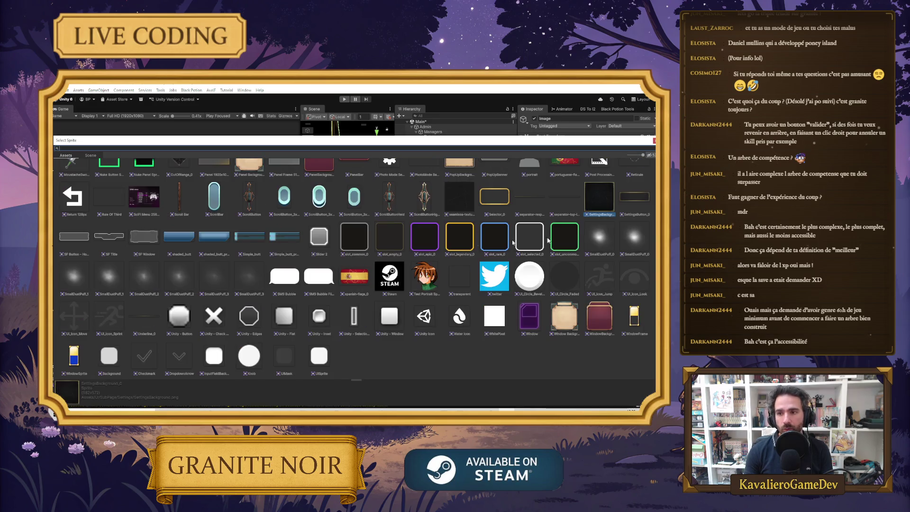
{"action": "scroll", "coordinate": [228, 268], "scroll_direction": "up", "scroll_amount": 3}
{"action": "left_click", "coordinate": [215, 309]}
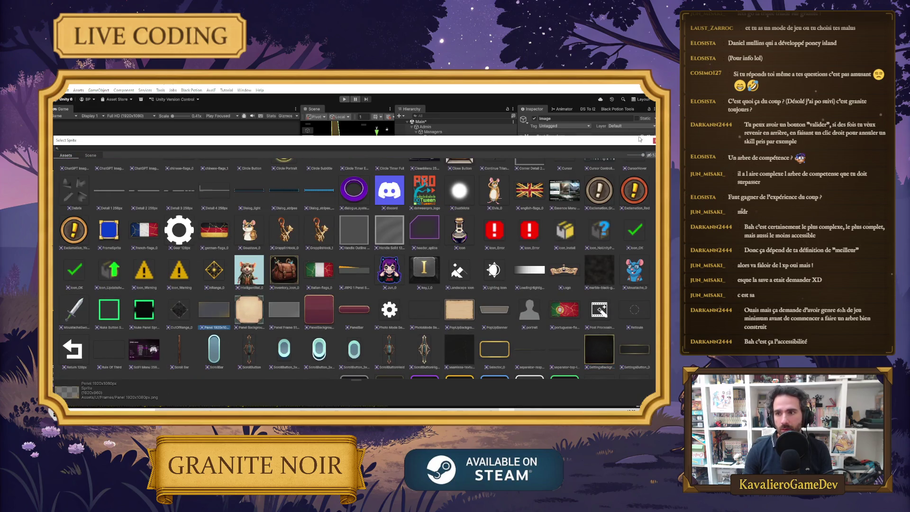
{"action": "key", "text": "Return"}
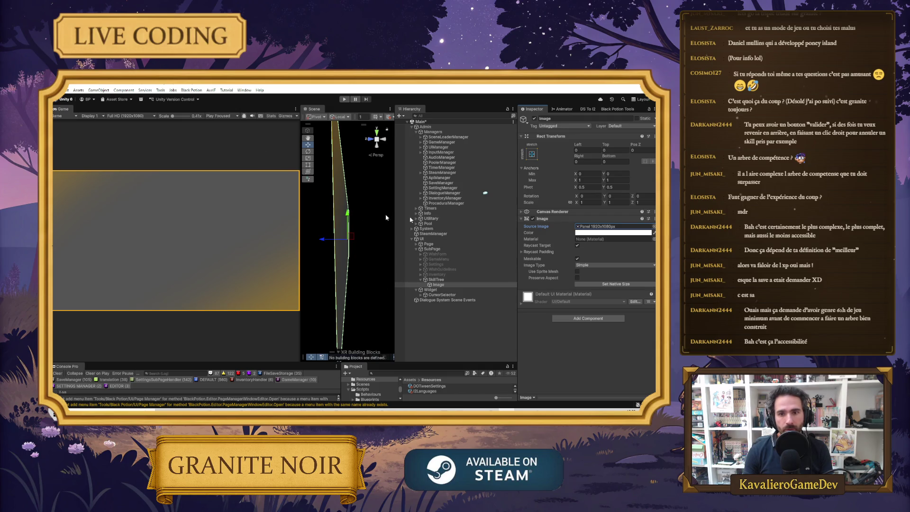
Rename the Image object to Background in the Inspector.
{"action": "left_click", "coordinate": [441, 285]}
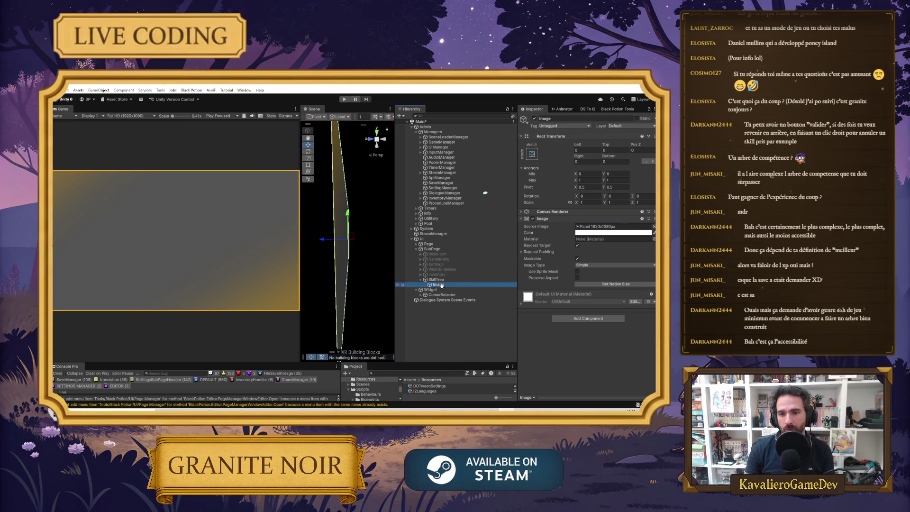
{"action": "left_click", "coordinate": [574, 118]}
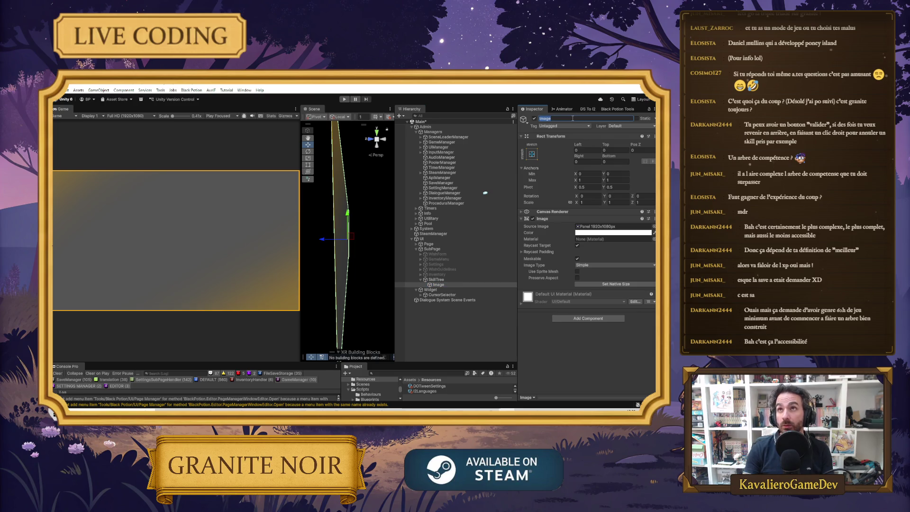
{"action": "type", "text": "Bac"}
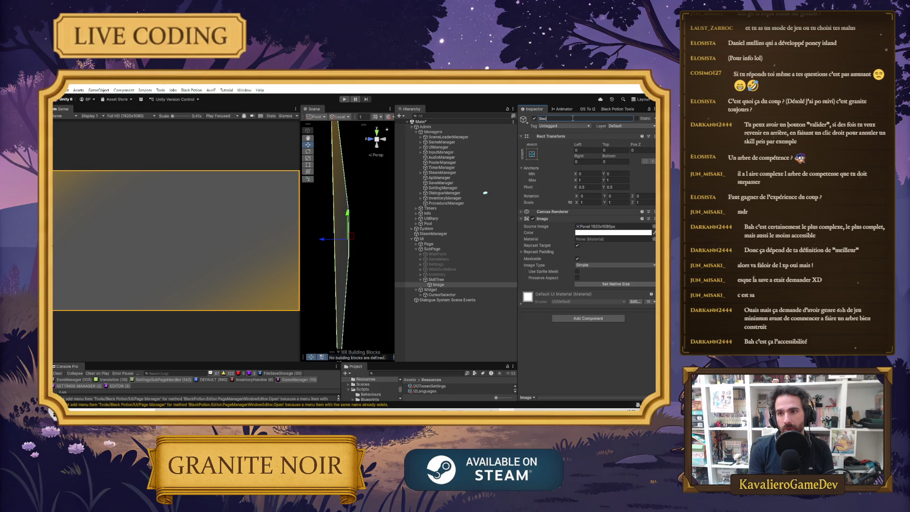
{"action": "type", "text": "kground"}
{"action": "key", "text": "Return"}
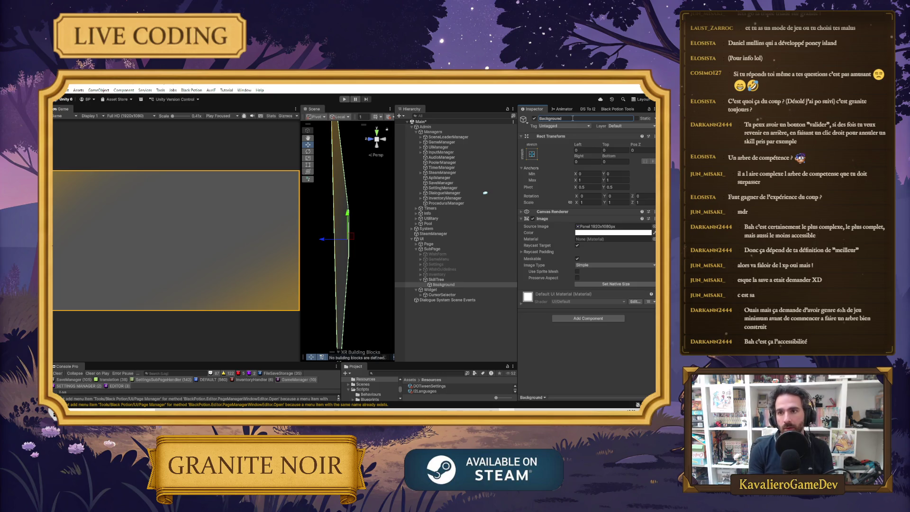
{"action": "left_click", "coordinate": [471, 286]}
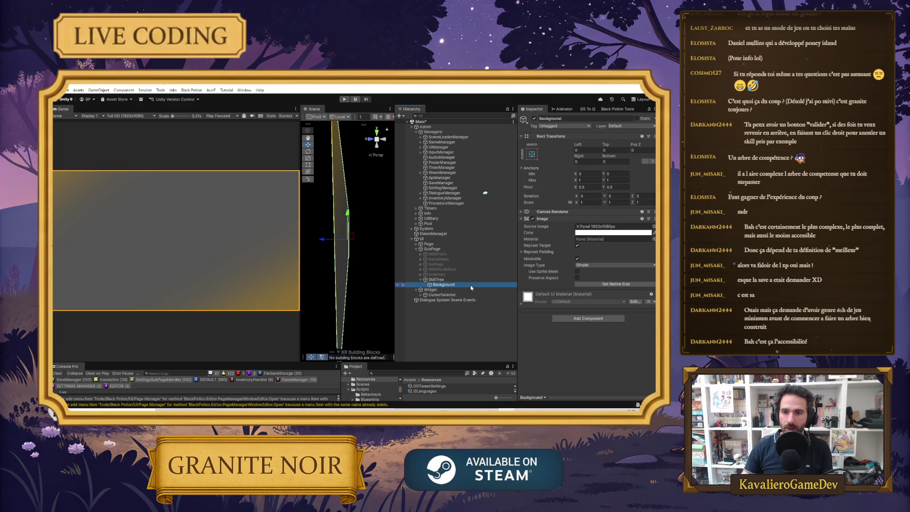
Create a Button - TextMeshPro under Background, name it RegenerateButton, and expand it to show its text child.
{"action": "right_click", "coordinate": [471, 286]}
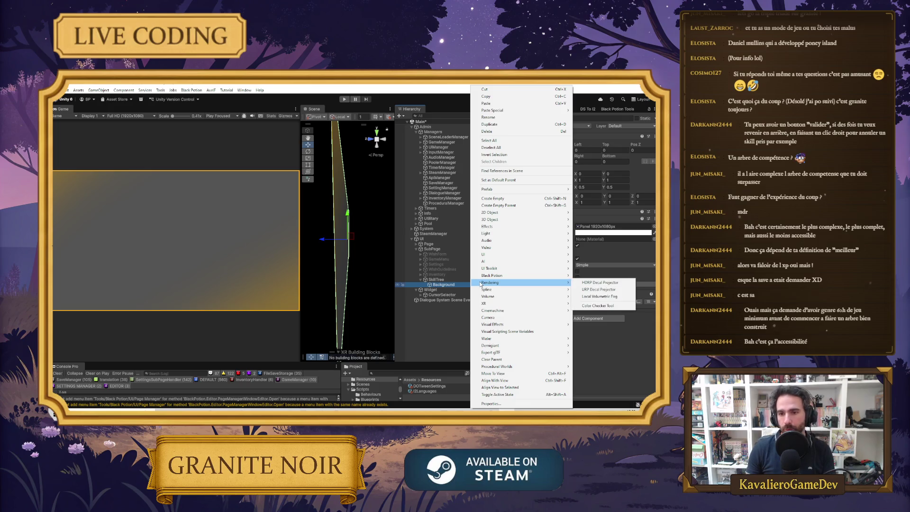
{"action": "mouse_move", "coordinate": [501, 256]}
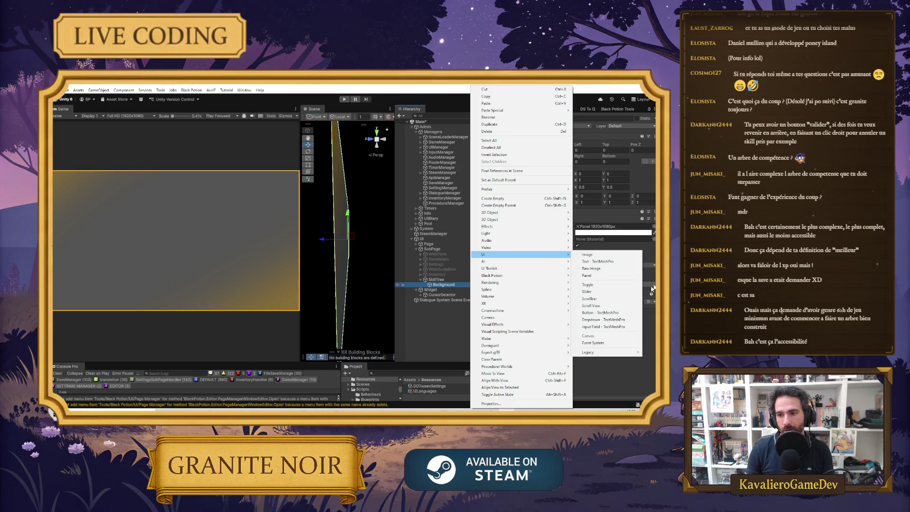
{"action": "left_click", "coordinate": [600, 312]}
{"action": "left_click", "coordinate": [562, 118]}
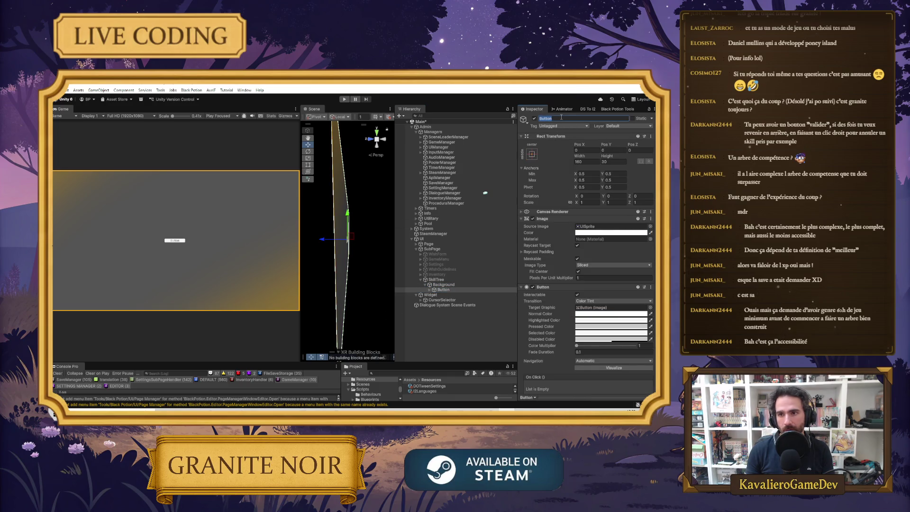
{"action": "type", "text": "Bouton"}
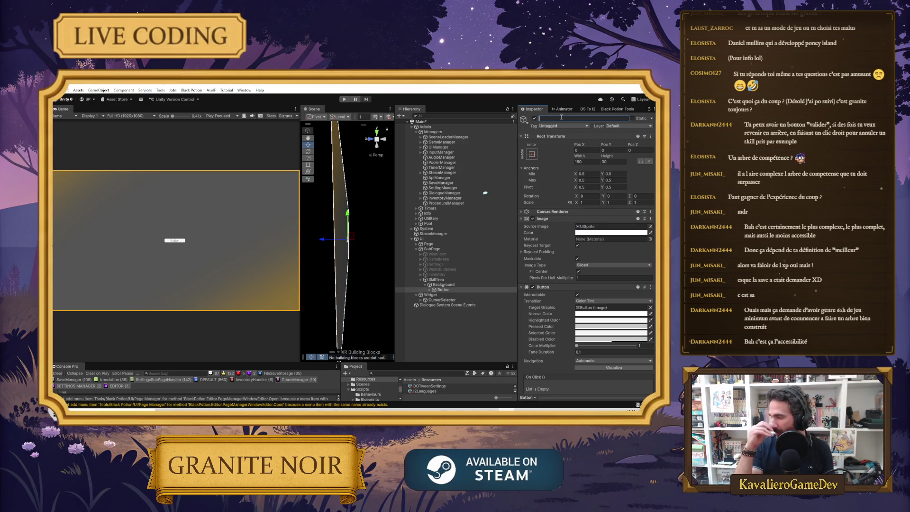
{"action": "type", "text": "B"}
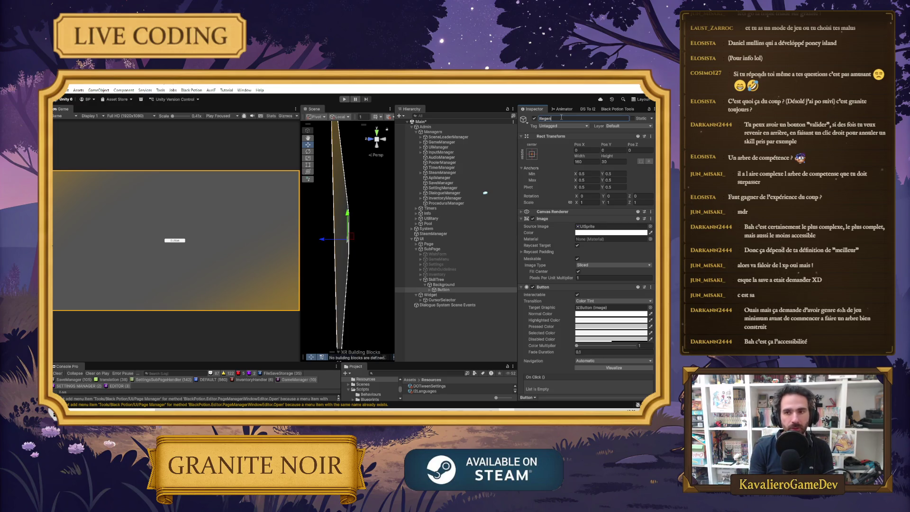
{"action": "type", "text": "teButton"}
{"action": "key", "text": "Return"}
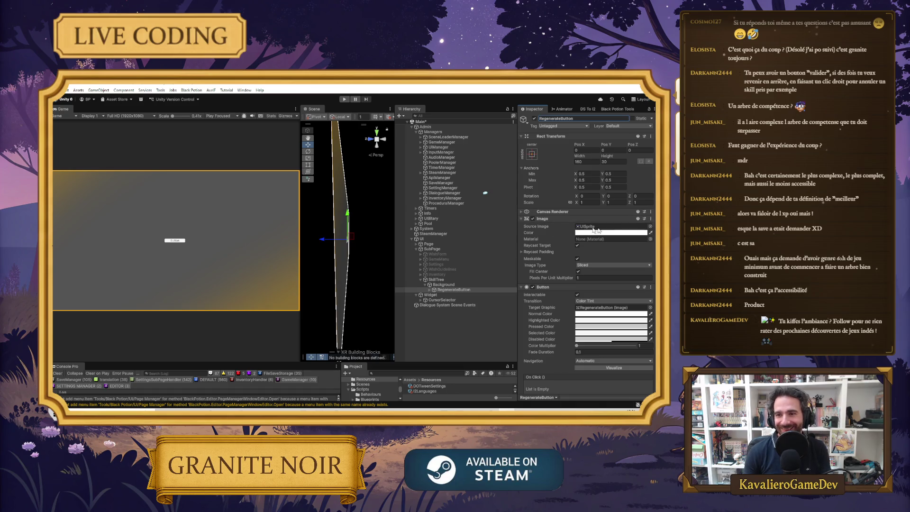
{"action": "left_click", "coordinate": [432, 290]}
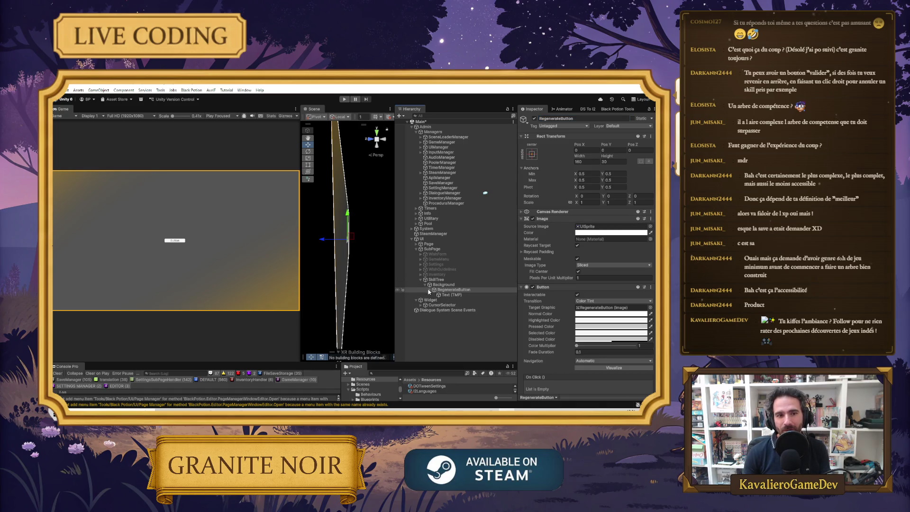
Anchor the RegenerateButton to the bottom-right preset and size it 200 by 80.
{"action": "left_click", "coordinate": [532, 154]}
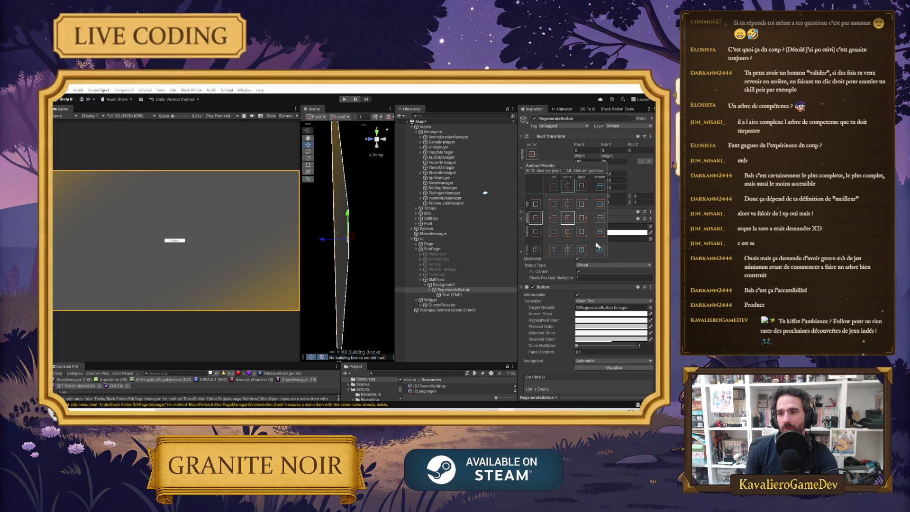
{"action": "left_click", "coordinate": [583, 235]}
{"action": "left_click", "coordinate": [592, 150]}
{"action": "type", "text": "0"}
{"action": "left_click", "coordinate": [587, 161]}
{"action": "type", "text": "0"}
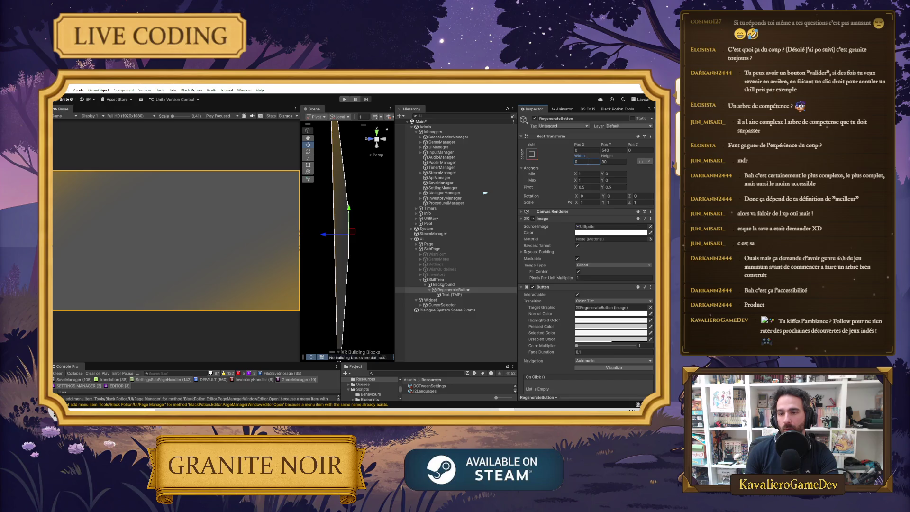
{"action": "type", "text": "200"}
{"action": "left_click", "coordinate": [613, 161]}
{"action": "type", "text": "80"}
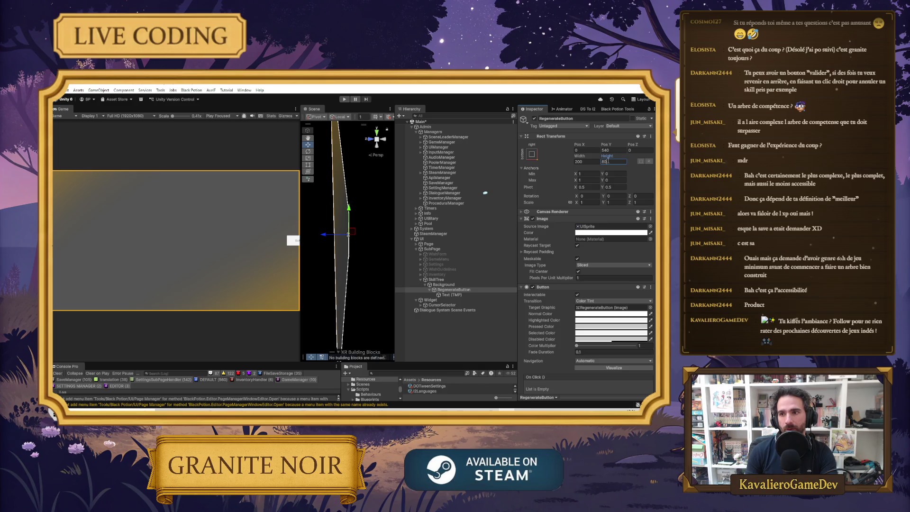
{"action": "left_click", "coordinate": [613, 150]}
{"action": "type", "text": "0"}
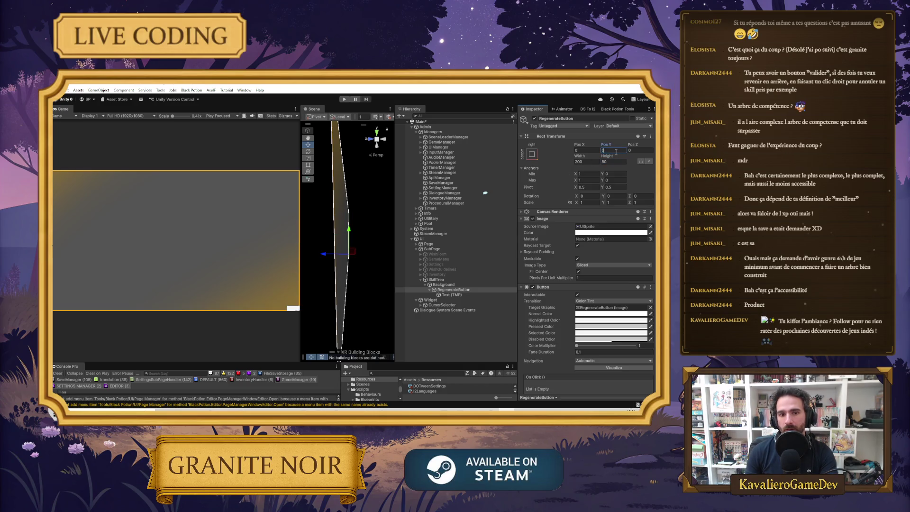
Reset the RegenerateButton's pivot and Pos X/Pos Y values to 0.
{"action": "left_click", "coordinate": [612, 187]}
{"action": "type", "text": "0"}
{"action": "left_click", "coordinate": [587, 187]}
{"action": "type", "text": "0"}
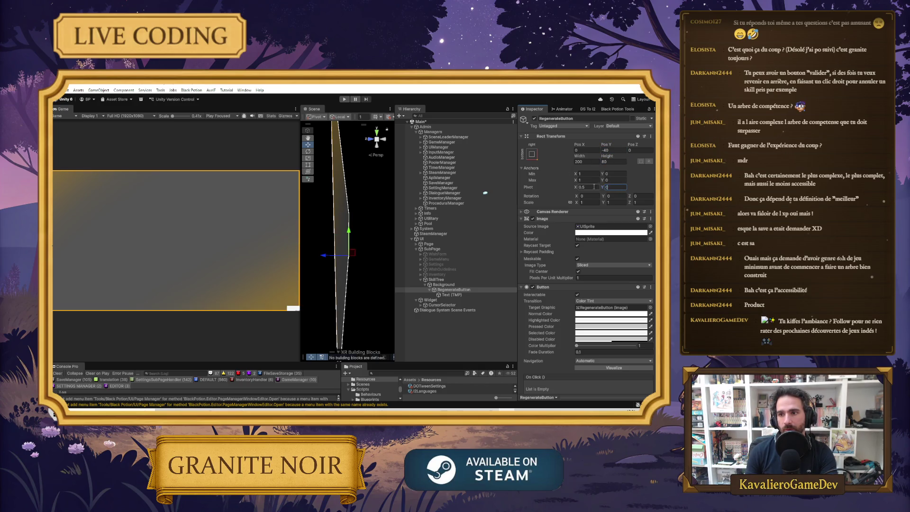
{"action": "left_click", "coordinate": [612, 151]}
{"action": "type", "text": "0"}
{"action": "left_click", "coordinate": [591, 150]}
{"action": "type", "text": "0"}
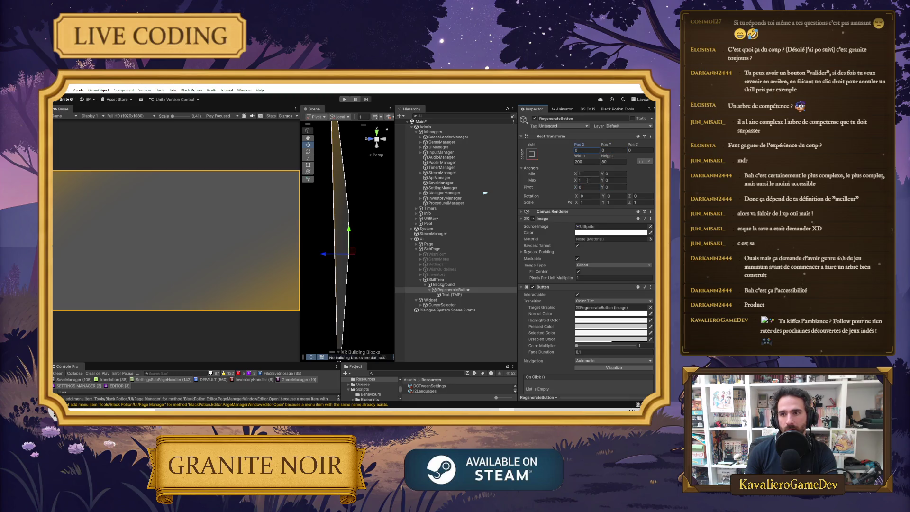
Set the button's pivot to 1/0 and inset it to Pos X -20, Pos Y 20.
{"action": "left_click", "coordinate": [587, 187]}
{"action": "type", "text": "1"}
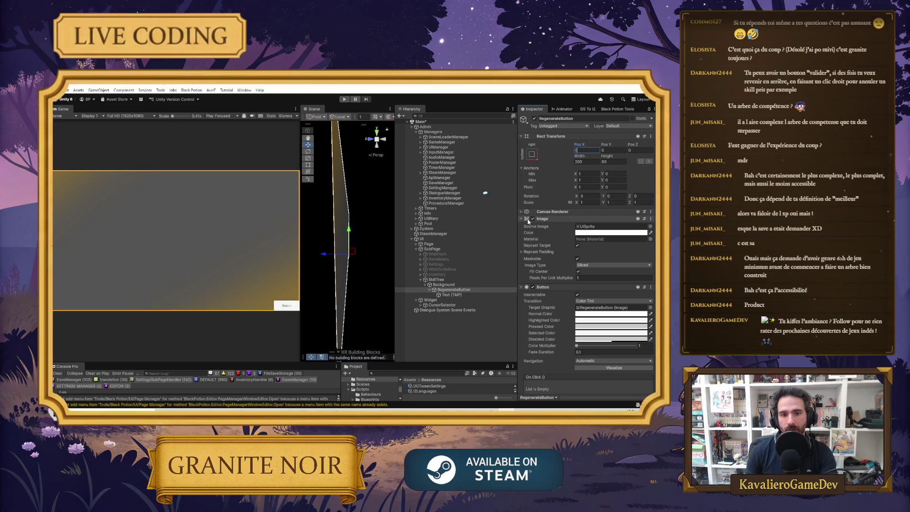
{"action": "type", "text": "1"}
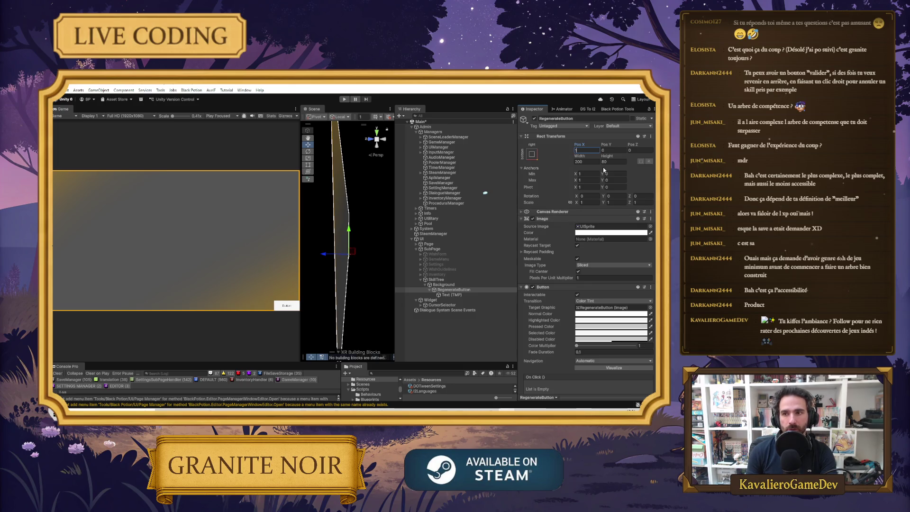
{"action": "type", "text": "20"}
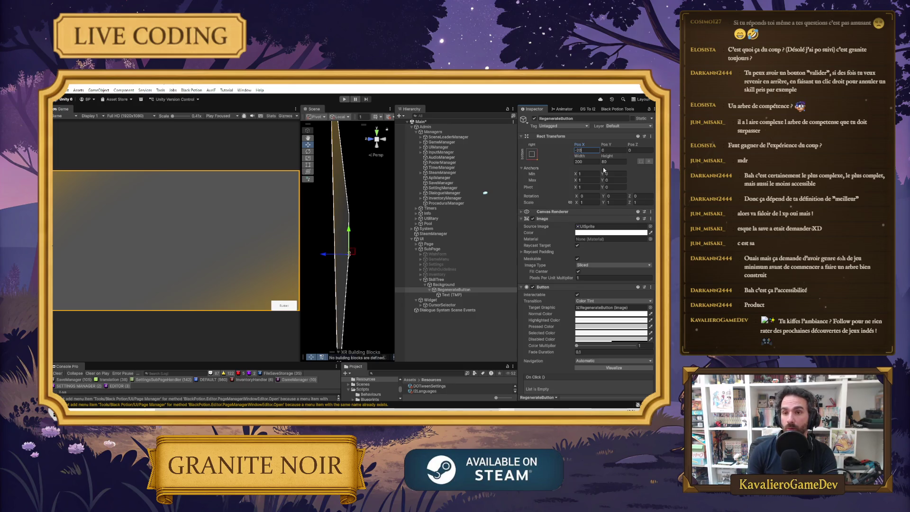
{"action": "left_click", "coordinate": [616, 150]}
{"action": "type", "text": "1"}
{"action": "key", "text": "BackSpace"}
{"action": "type", "text": "20"}
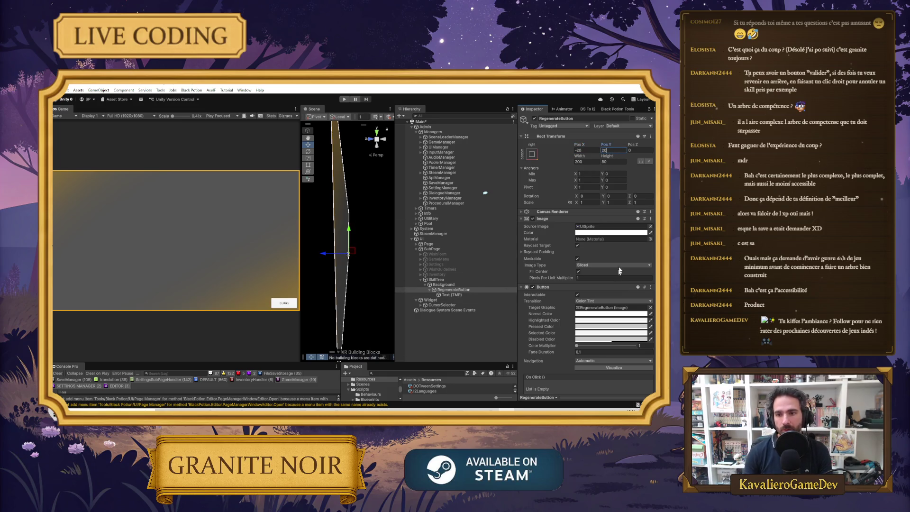
{"action": "left_click", "coordinate": [650, 226]}
{"action": "scroll", "coordinate": [445, 244], "scroll_direction": "up", "scroll_amount": 10}
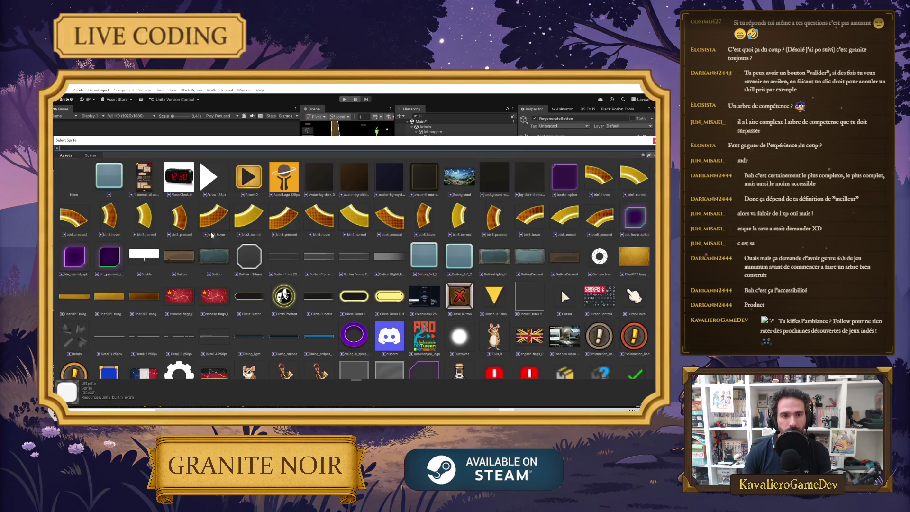
Pick the SettingsButton_0 sprite as the RegenerateButton's Source Image.
{"action": "scroll", "coordinate": [207, 221], "scroll_direction": "down", "scroll_amount": 2}
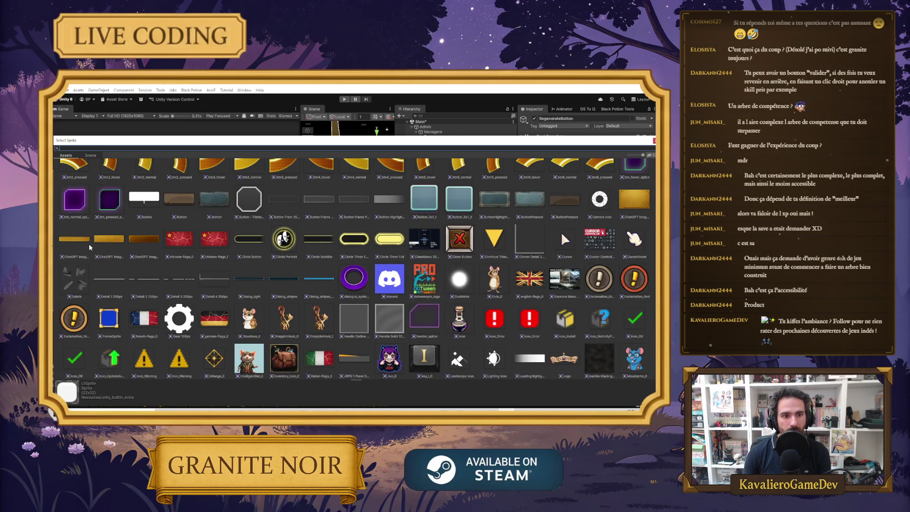
{"action": "scroll", "coordinate": [624, 205], "scroll_direction": "down", "scroll_amount": 1}
{"action": "scroll", "coordinate": [592, 223], "scroll_direction": "up", "scroll_amount": 2}
{"action": "scroll", "coordinate": [561, 232], "scroll_direction": "down", "scroll_amount": 3}
{"action": "scroll", "coordinate": [532, 225], "scroll_direction": "up", "scroll_amount": 3}
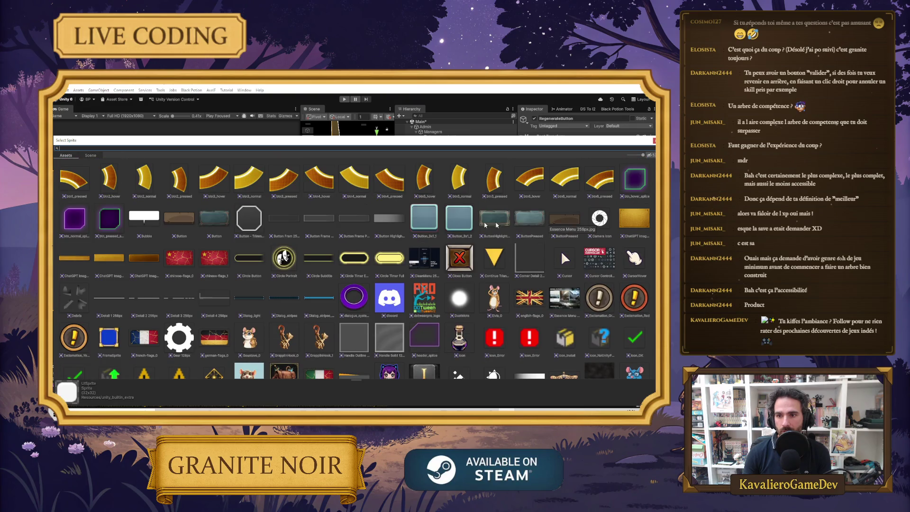
{"action": "scroll", "coordinate": [531, 225], "scroll_direction": "down", "scroll_amount": 1}
{"action": "scroll", "coordinate": [481, 257], "scroll_direction": "down", "scroll_amount": 3}
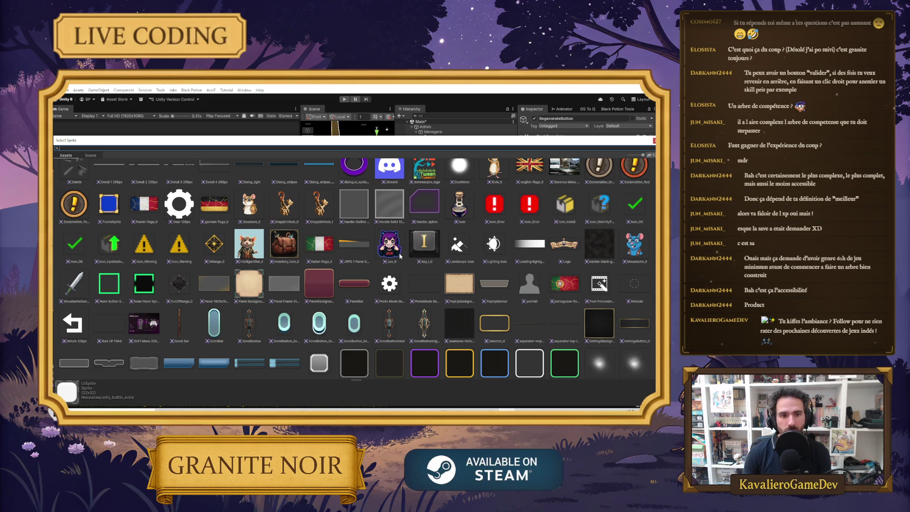
{"action": "scroll", "coordinate": [189, 283], "scroll_direction": "down", "scroll_amount": 3}
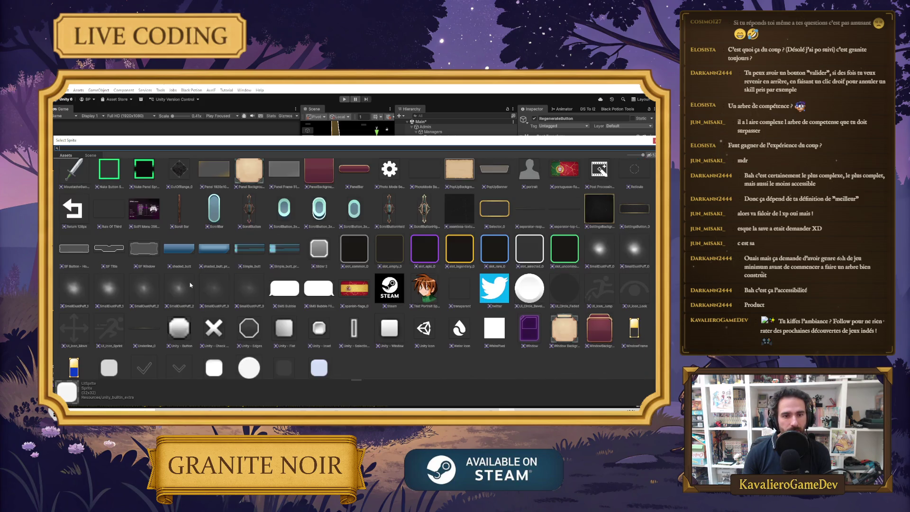
{"action": "scroll", "coordinate": [192, 284], "scroll_direction": "up", "scroll_amount": 1}
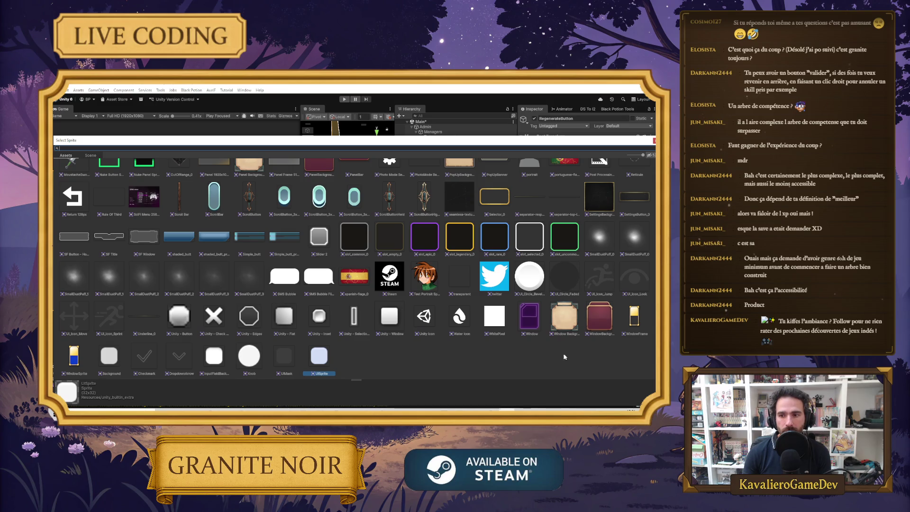
{"action": "scroll", "coordinate": [558, 356], "scroll_direction": "up", "scroll_amount": 2}
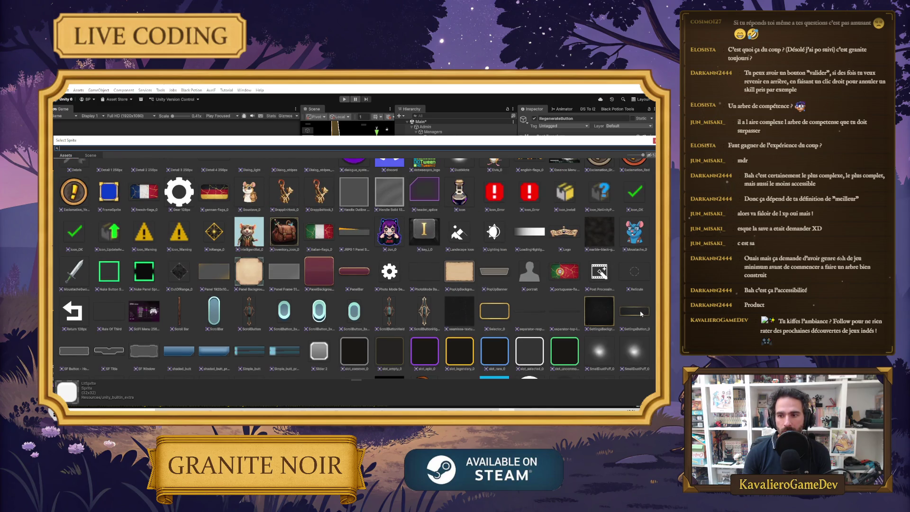
{"action": "left_click", "coordinate": [641, 314]}
Close the sprite picker and delete the RegenerateButton from the Hierarchy.
{"action": "key", "text": "Return"}
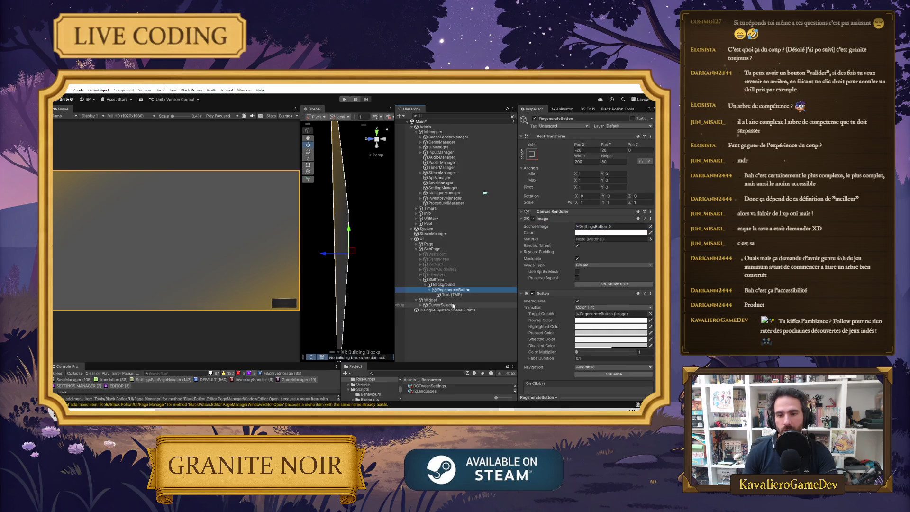
{"action": "key", "text": "Delete"}
{"action": "left_click", "coordinate": [443, 284]}
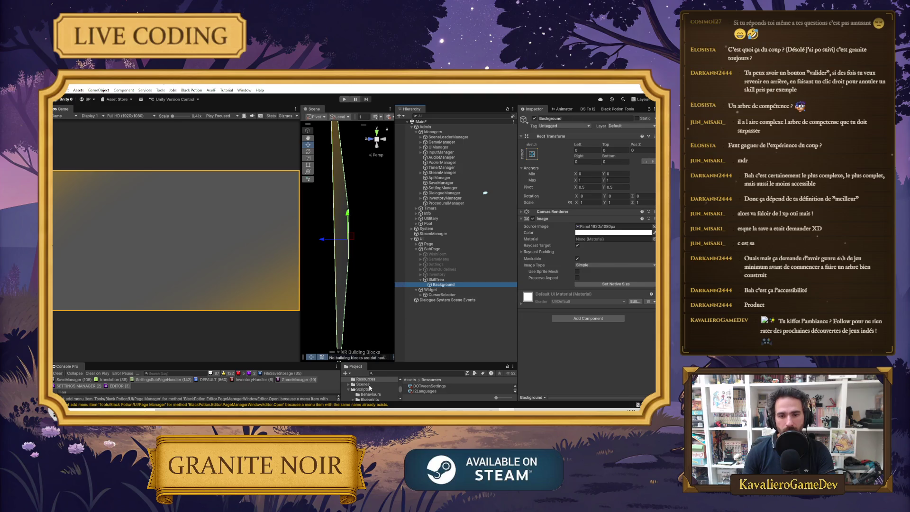
Enlarge the Project panel and open the Assets/Prefabs folder.
{"action": "left_click_drag", "start_coordinate": [391, 362], "coordinate": [391, 267]}
{"action": "scroll", "coordinate": [366, 330], "scroll_direction": "up", "scroll_amount": 2}
{"action": "left_click", "coordinate": [363, 332]}
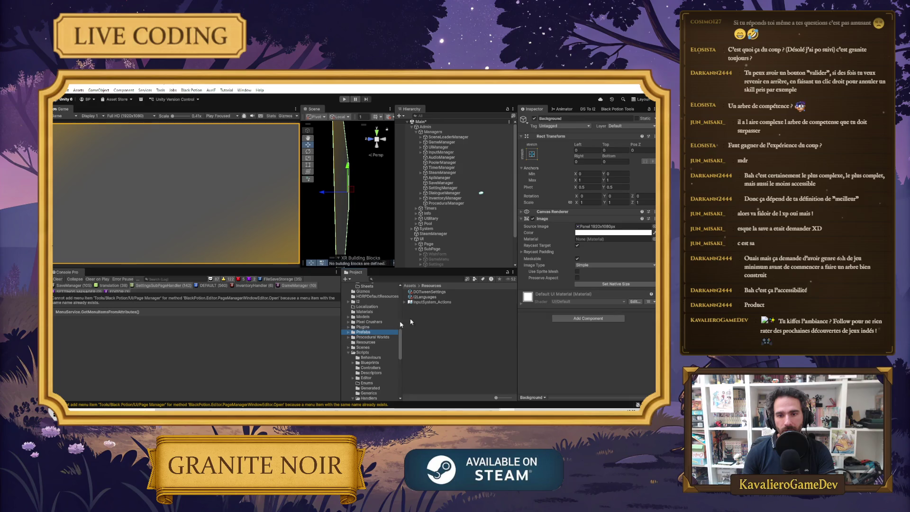
{"action": "scroll", "coordinate": [443, 251], "scroll_direction": "down", "scroll_amount": 3}
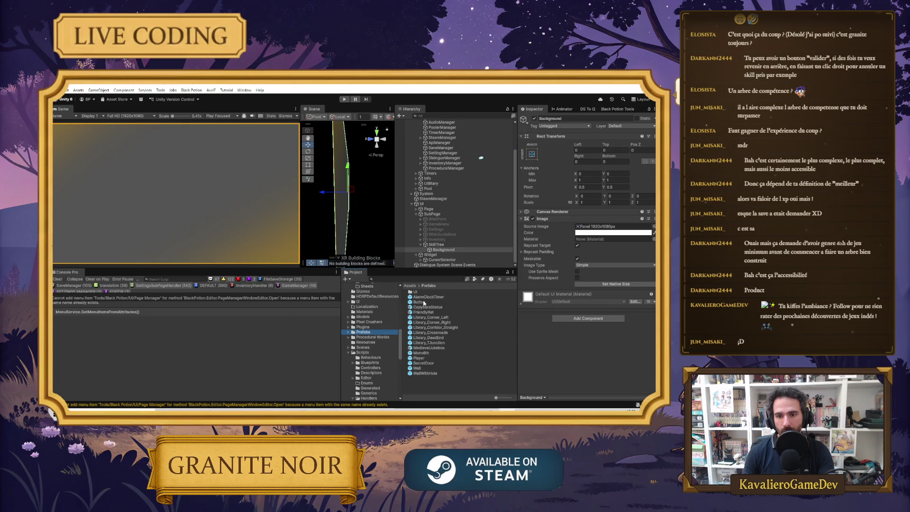
Place a Button prefab under SkillTree/Background and set its Pos Y to 0.
{"action": "left_click_drag", "start_coordinate": [421, 302], "coordinate": [442, 252]}
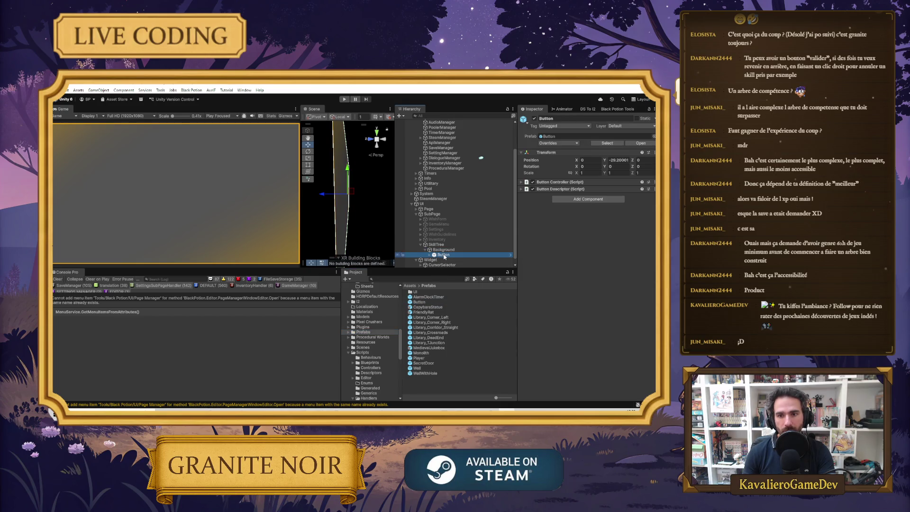
{"action": "left_click", "coordinate": [621, 160]}
{"action": "left_click", "coordinate": [473, 245]}
{"action": "left_click", "coordinate": [473, 254]}
{"action": "left_click", "coordinate": [611, 162]}
{"action": "type", "text": "0"}
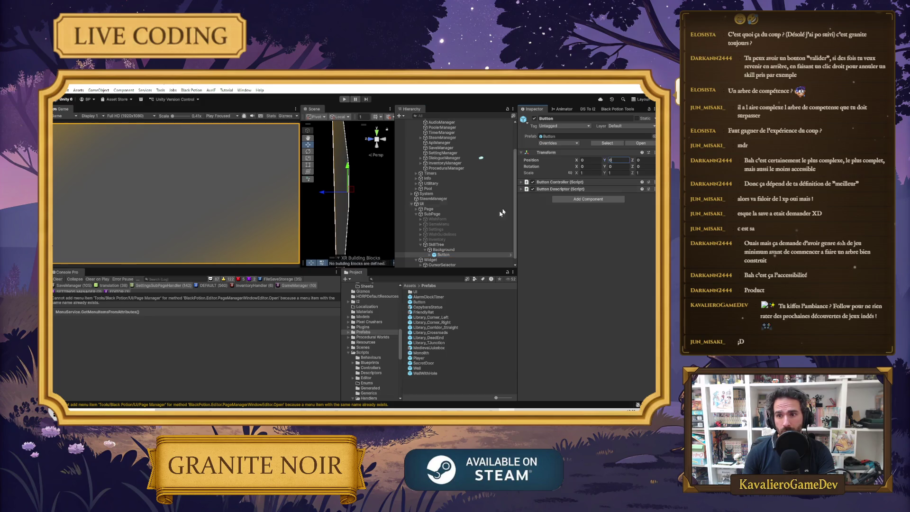
{"action": "left_click", "coordinate": [433, 255]}
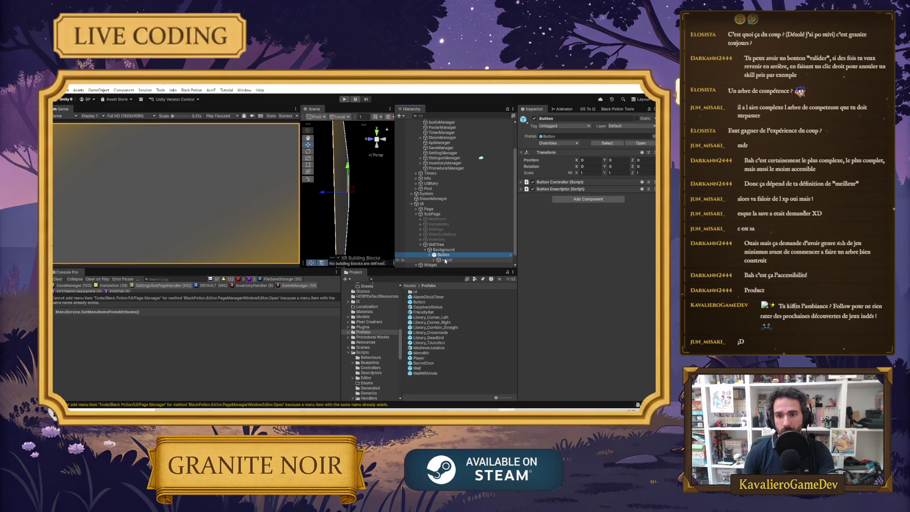
{"action": "left_click", "coordinate": [445, 259]}
{"action": "left_click", "coordinate": [438, 260]}
{"action": "scroll", "coordinate": [455, 260], "scroll_direction": "down", "scroll_amount": 1}
Undo to remove the trial Button and open the UI prefabs folder.
{"action": "key", "text": "ctrl+z"}
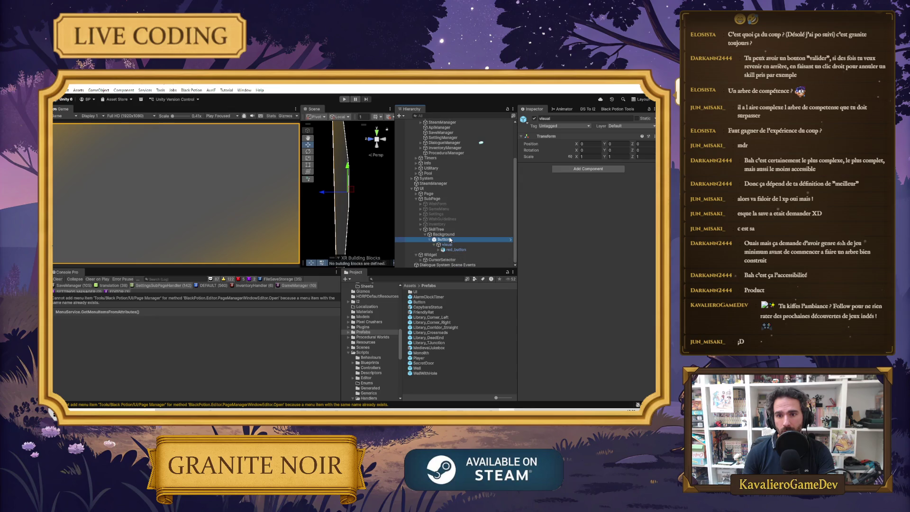
{"action": "key", "text": "ctrl+z"}
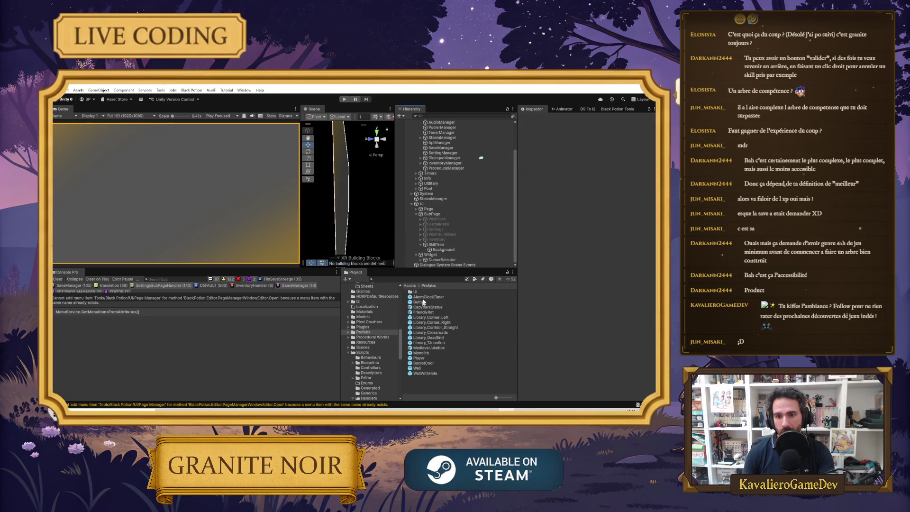
{"action": "double_click", "coordinate": [422, 292]}
Add the SettingsButton prefab under Background at Pos X 0, Pos Y -30.
{"action": "left_click_drag", "start_coordinate": [432, 297], "coordinate": [443, 249]}
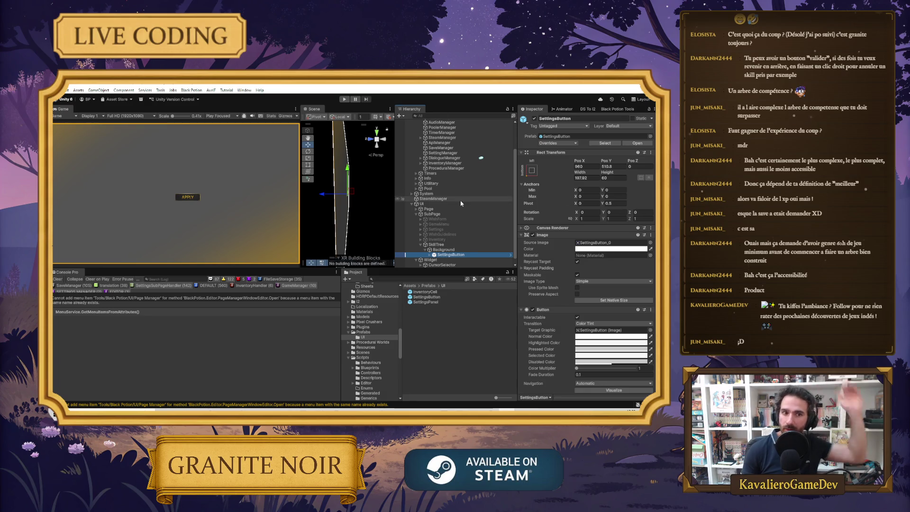
{"action": "double_click", "coordinate": [590, 166]}
{"action": "type", "text": "0"}
{"action": "double_click", "coordinate": [614, 166]}
{"action": "type", "text": "-30"}
Set the SettingsButton's pivot to 1/0 and its position to 0, 0.
{"action": "left_click", "coordinate": [587, 203]}
{"action": "type", "text": "1"}
{"action": "key", "text": "Tab"}
{"action": "type", "text": "0"}
{"action": "double_click", "coordinate": [586, 166]}
{"action": "type", "text": "0"}
{"action": "double_click", "coordinate": [611, 166]}
{"action": "type", "text": "0"}
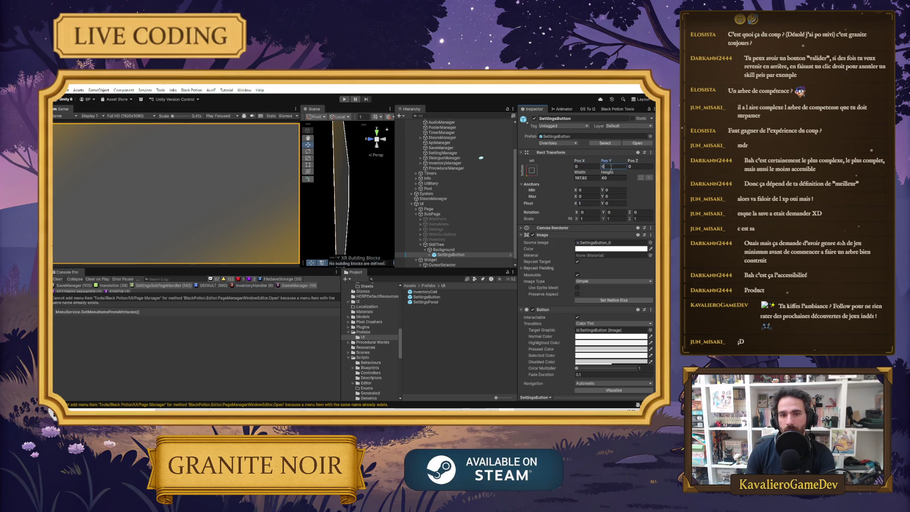
Change the pivot to 0/1, Pos X 0, and apply the bottom-right anchor preset.
{"action": "left_click", "coordinate": [588, 203]}
{"action": "type", "text": "0"}
{"action": "key", "text": "Tab"}
{"action": "type", "text": "1"}
{"action": "double_click", "coordinate": [586, 166]}
{"action": "type", "text": "0"}
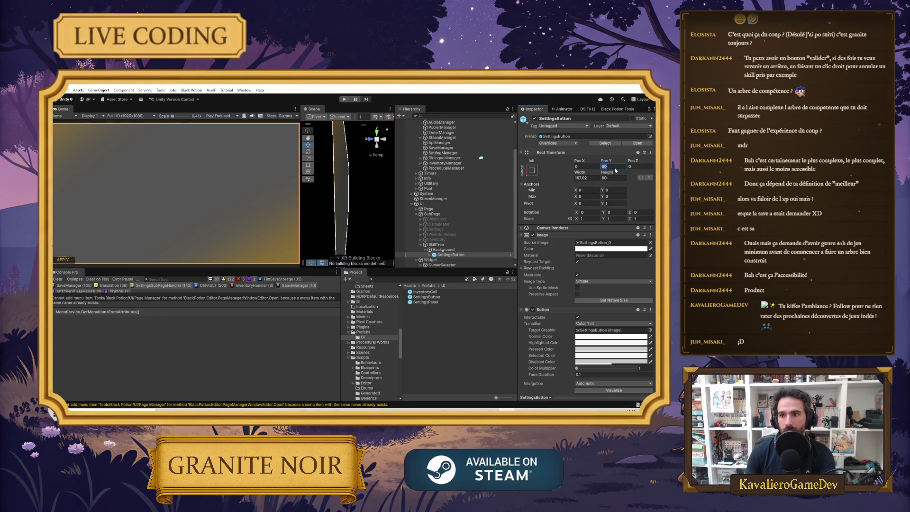
{"action": "left_click", "coordinate": [532, 170]}
{"action": "left_click", "coordinate": [581, 248]}
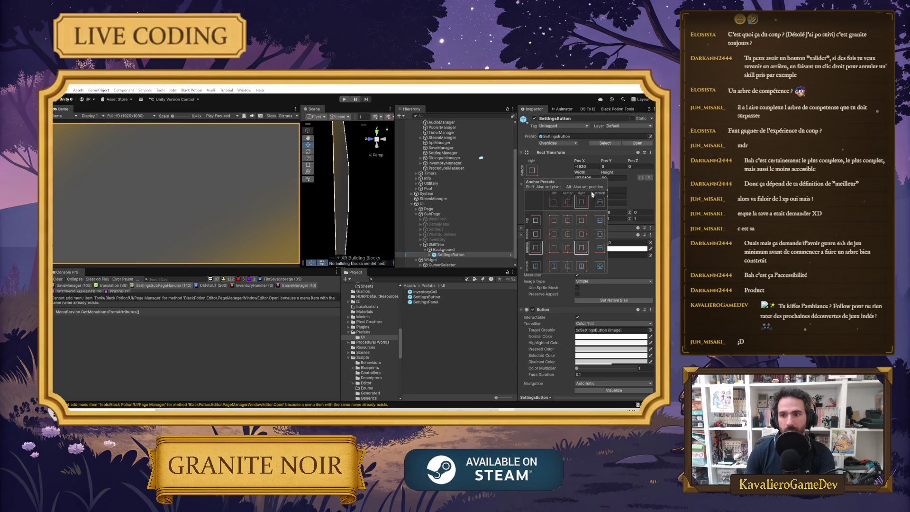
Set the SettingsButton's pivot to 1/0 and Pos X/Pos Y to 0.
{"action": "double_click", "coordinate": [585, 166]}
{"action": "type", "text": "0"}
{"action": "double_click", "coordinate": [586, 205]}
{"action": "type", "text": "1"}
{"action": "key", "text": "Tab"}
{"action": "type", "text": "0"}
{"action": "double_click", "coordinate": [586, 166]}
{"action": "type", "text": "0"}
{"action": "double_click", "coordinate": [609, 167]}
{"action": "type", "text": "0"}
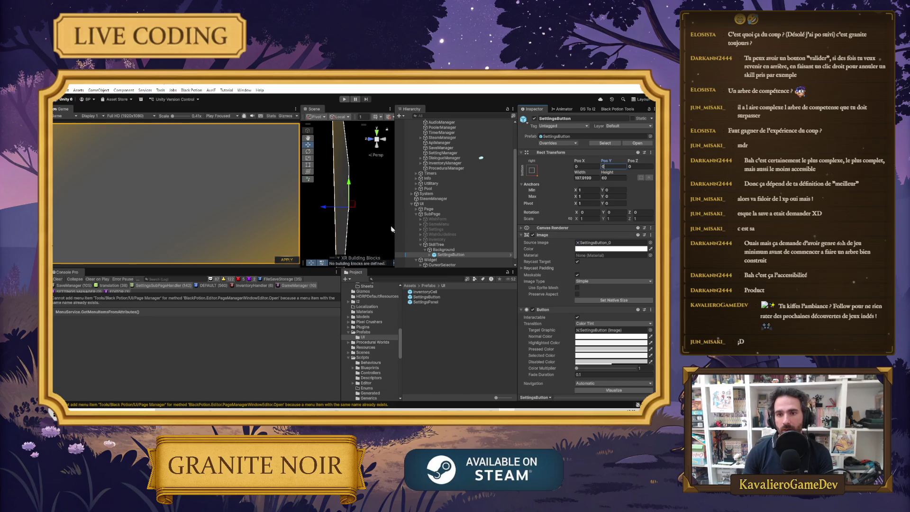
Select the button's Text (TMP) label and scroll to its I2 Localize component.
{"action": "left_click", "coordinate": [430, 255]}
{"action": "left_click", "coordinate": [447, 249]}
{"action": "left_click", "coordinate": [576, 244]}
{"action": "scroll", "coordinate": [576, 244], "scroll_direction": "down", "scroll_amount": 10}
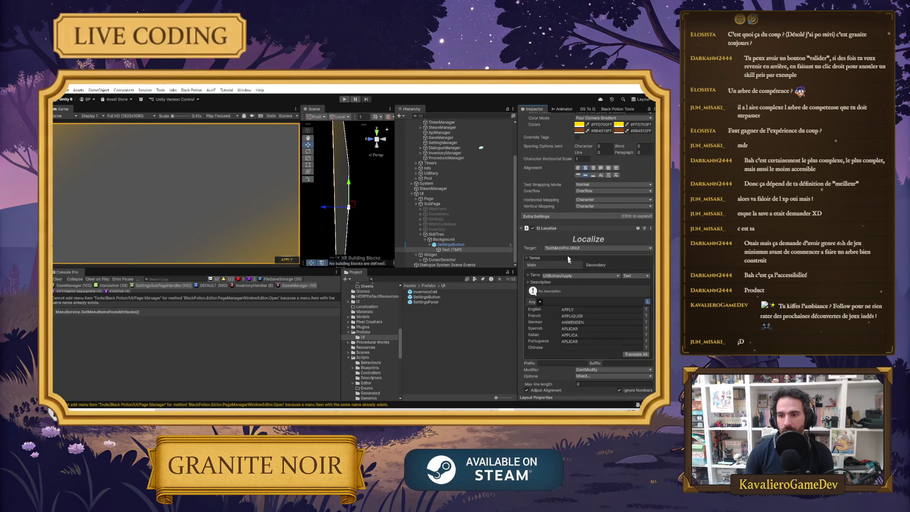
Remove the label's I2 Localize component and change its text from APPLY to REGENERATE.
{"action": "right_click", "coordinate": [564, 230]}
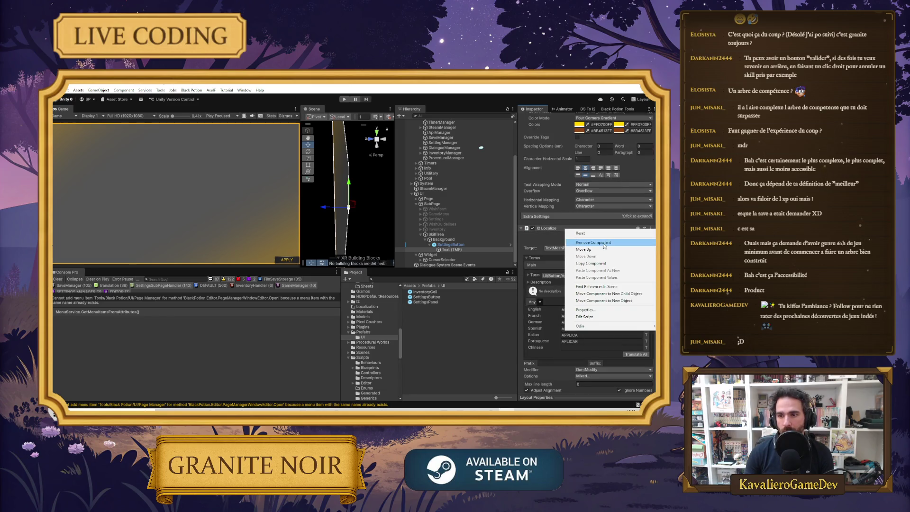
{"action": "left_click", "coordinate": [578, 244]}
{"action": "left_click", "coordinate": [558, 253]}
{"action": "type", "text": "REG"}
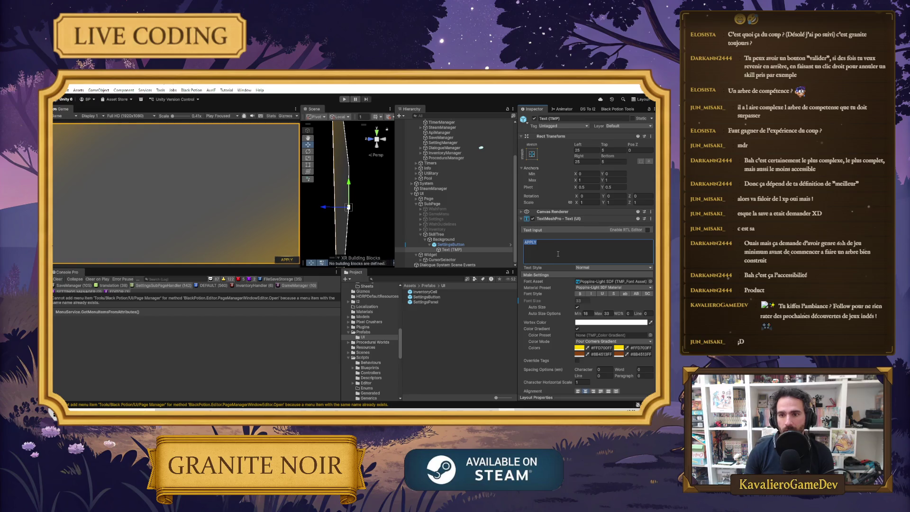
{"action": "type", "text": "ENERATE"}
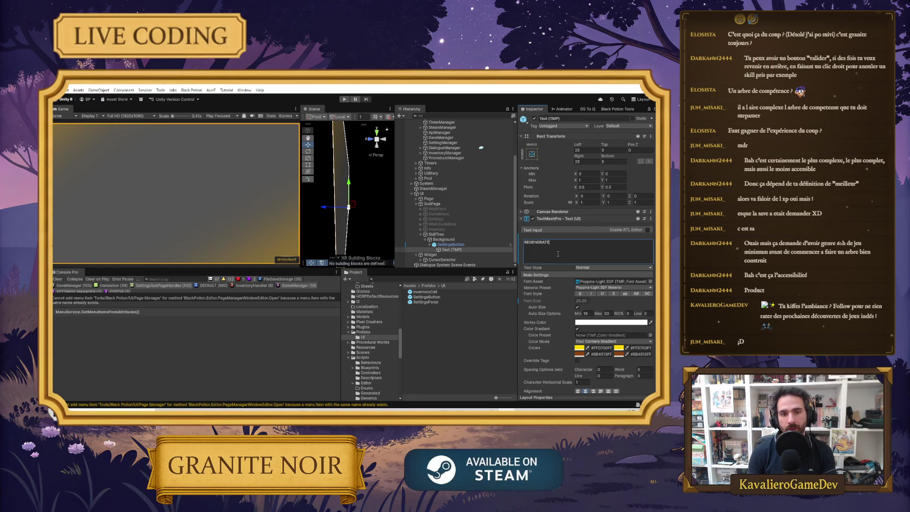
{"action": "left_click", "coordinate": [448, 245]}
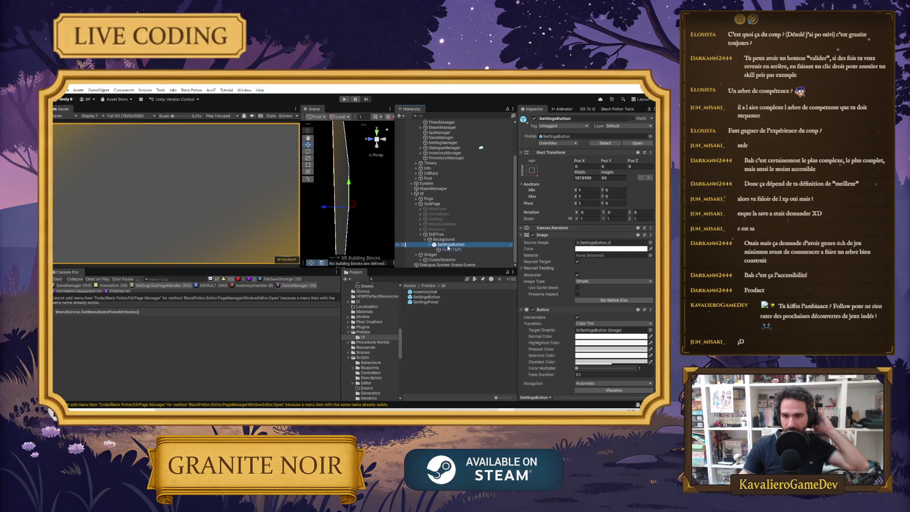
Set the REGENERATE SettingsButton's Pos X to -20 and Pos Y to 20.
{"action": "left_click", "coordinate": [590, 167]}
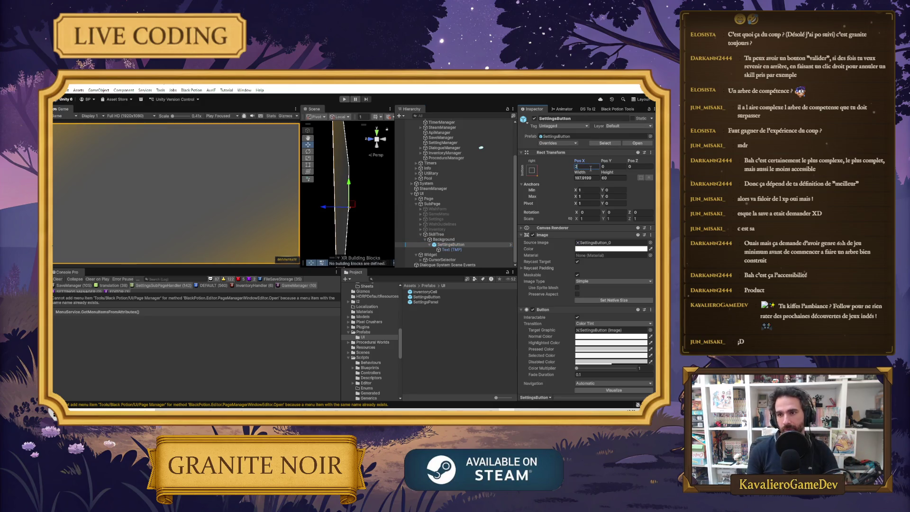
{"action": "type", "text": "20-"}
{"action": "left_click", "coordinate": [609, 167]}
{"action": "type", "text": "20"}
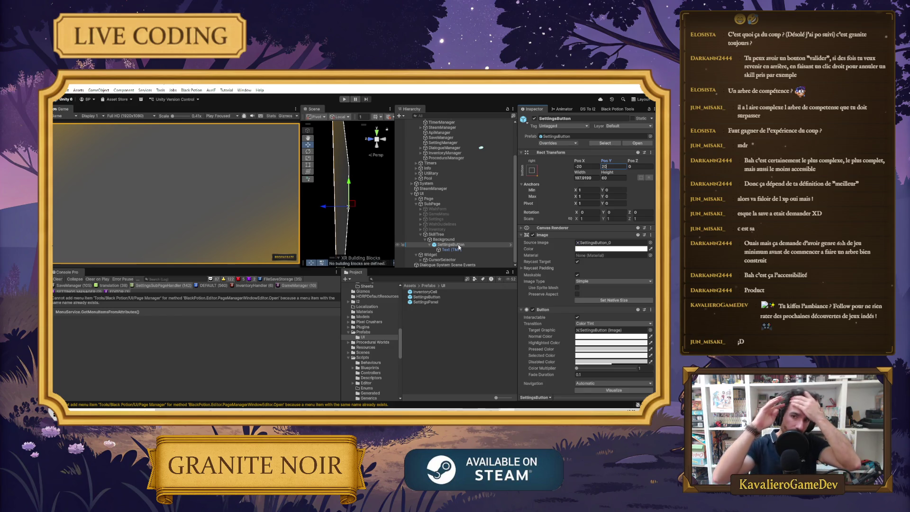
{"action": "left_click", "coordinate": [443, 245]}
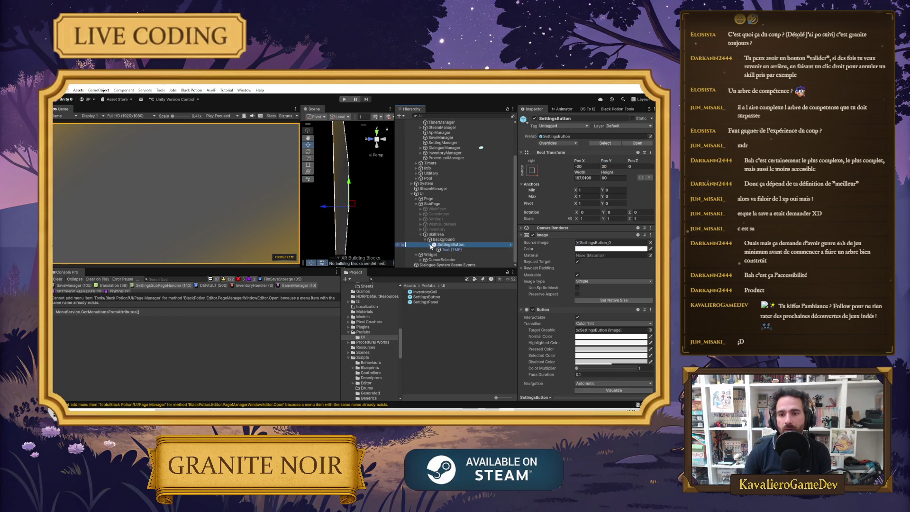
{"action": "key", "text": "Left"}
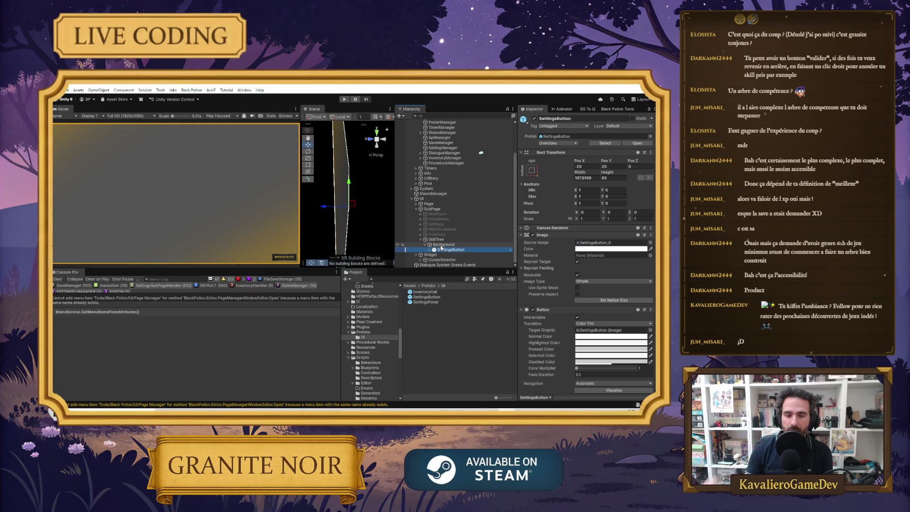
Create a UI Scroll View under Background and move it above SettingsButton.
{"action": "right_click", "coordinate": [441, 245]}
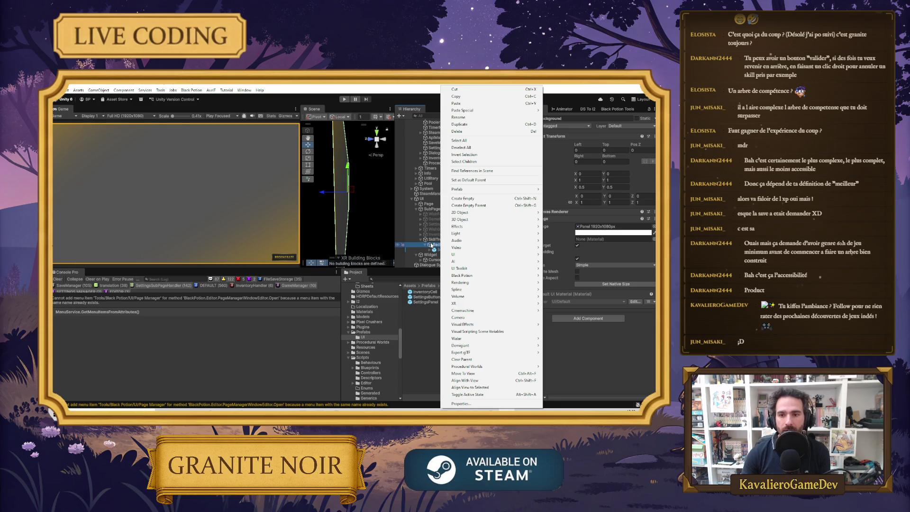
{"action": "mouse_move", "coordinate": [469, 255]}
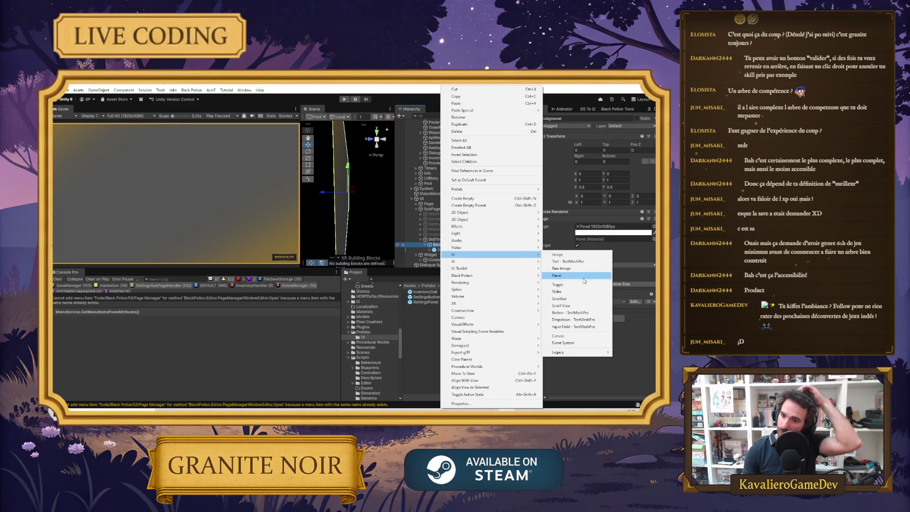
{"action": "left_click", "coordinate": [585, 307]}
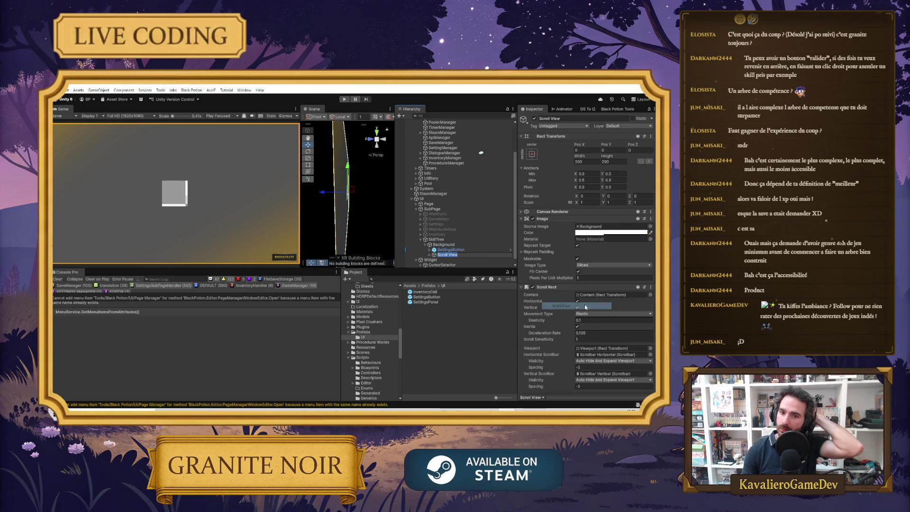
{"action": "left_click_drag", "start_coordinate": [438, 255], "coordinate": [450, 248]}
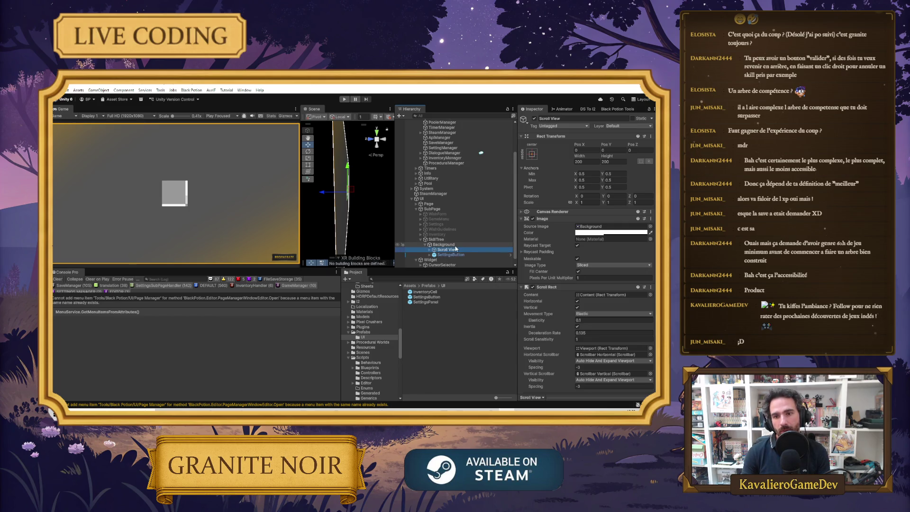
{"action": "left_click", "coordinate": [563, 118]}
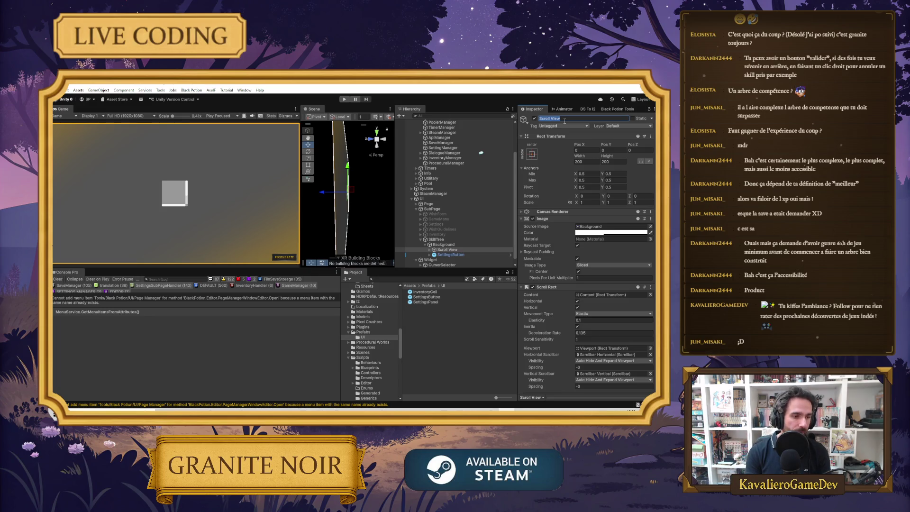
Rename the Scroll View to Spherier and apply the stretch-stretch anchor preset.
{"action": "type", "text": "S"}
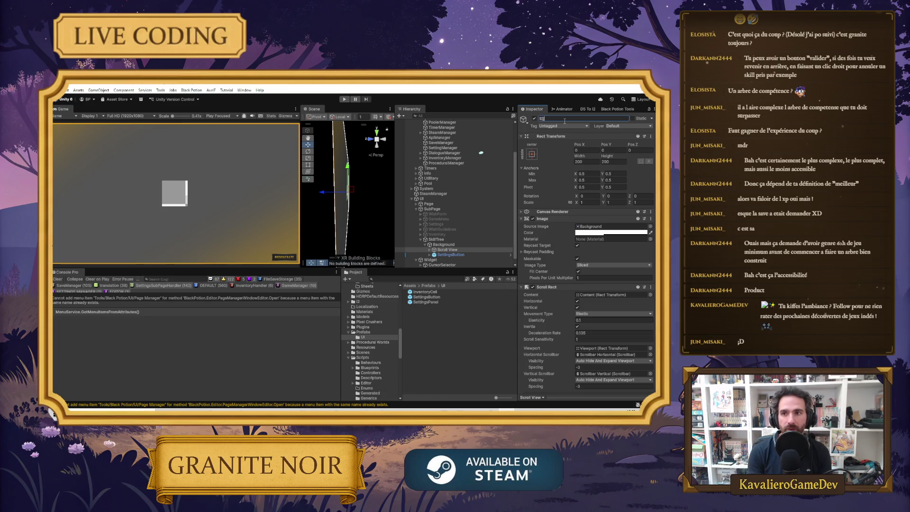
{"action": "type", "text": "pherier"}
{"action": "key", "text": "Return"}
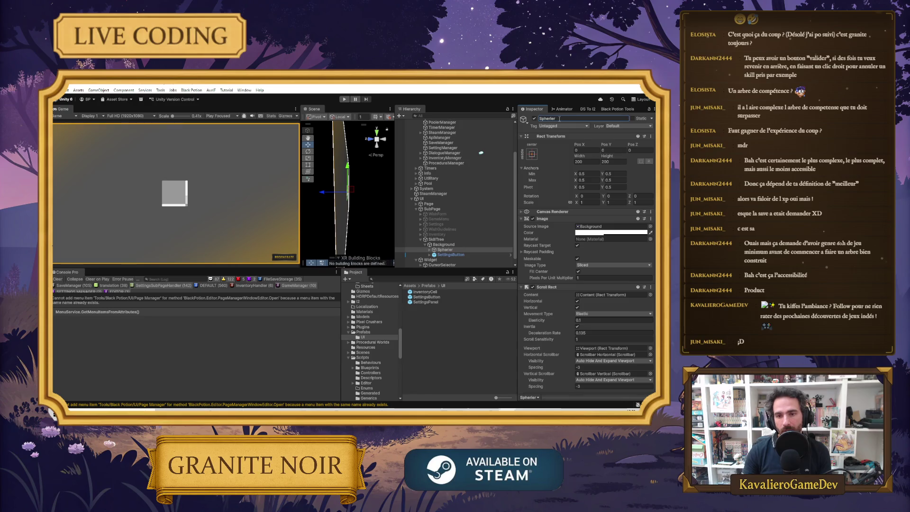
{"action": "left_click", "coordinate": [532, 154]}
{"action": "left_click", "coordinate": [598, 248]}
Set Spherier's Left, Top, Right and Bottom margins all to 0.
{"action": "left_click", "coordinate": [588, 151]}
{"action": "type", "text": "0"}
{"action": "key", "text": "Tab"}
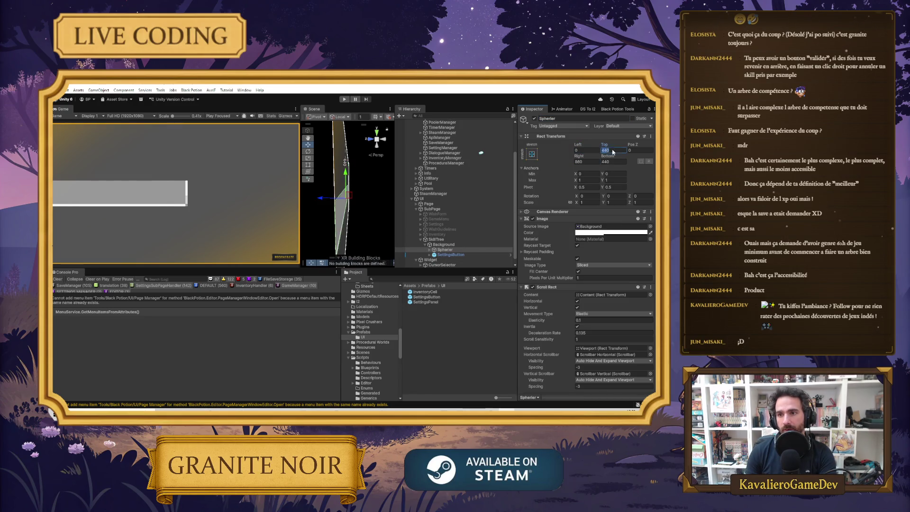
{"action": "type", "text": "0"}
{"action": "left_click", "coordinate": [587, 162]}
{"action": "type", "text": "0"}
{"action": "left_click", "coordinate": [604, 162]}
{"action": "type", "text": "0"}
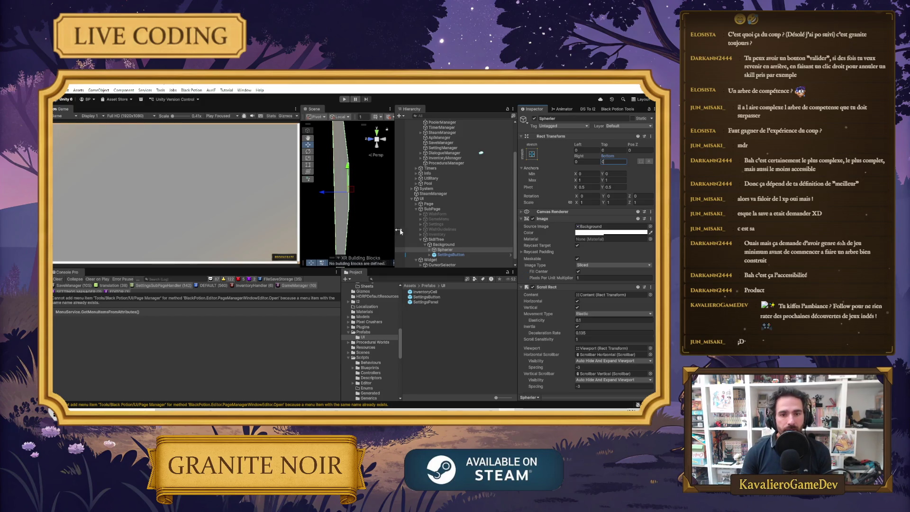
{"action": "left_click", "coordinate": [429, 250]}
{"action": "left_click", "coordinate": [457, 239]}
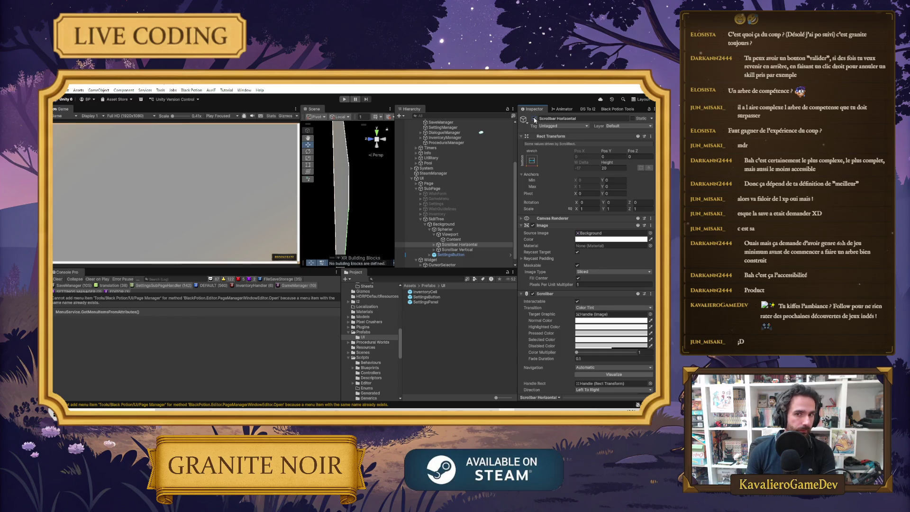
Enlarge the Console log list and clear all its messages.
{"action": "left_click", "coordinate": [440, 236]}
{"action": "left_click", "coordinate": [443, 244]}
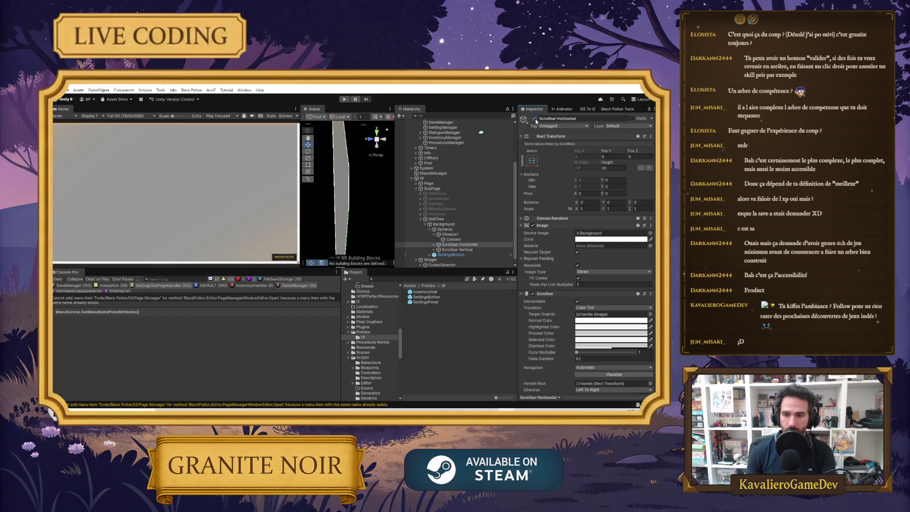
{"action": "left_click_drag", "start_coordinate": [195, 295], "coordinate": [202, 361]}
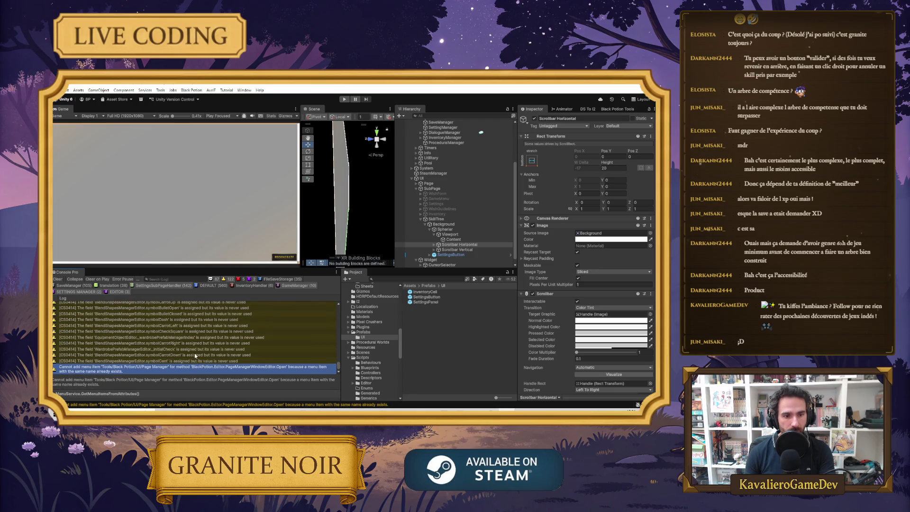
{"action": "left_click", "coordinate": [58, 278]}
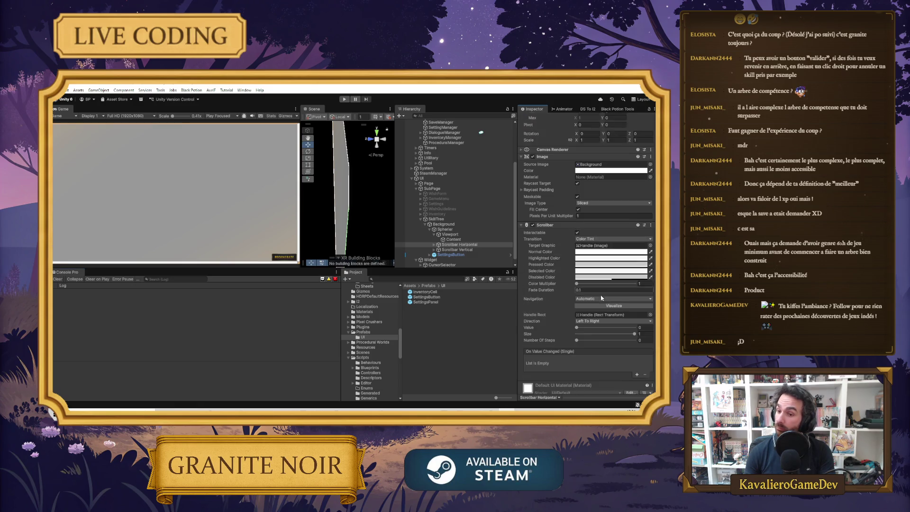
Delete Spherier's Scrollbar Horizontal and Scrollbar Vertical objects.
{"action": "left_click", "coordinate": [455, 250]}
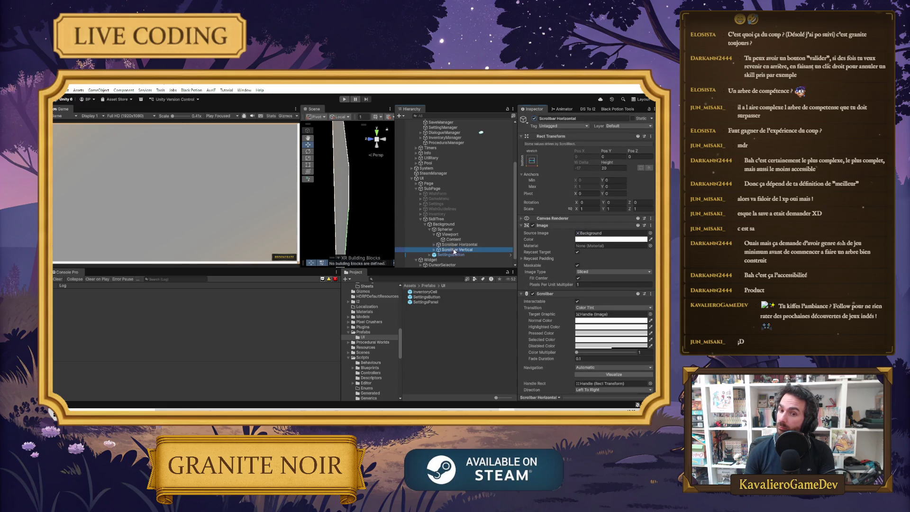
{"action": "left_click", "coordinate": [450, 234]}
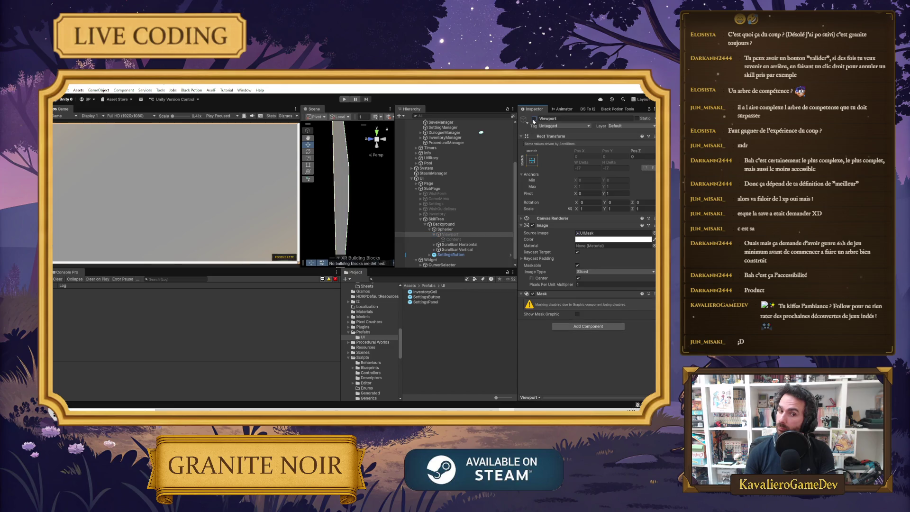
{"action": "left_click", "coordinate": [472, 229]}
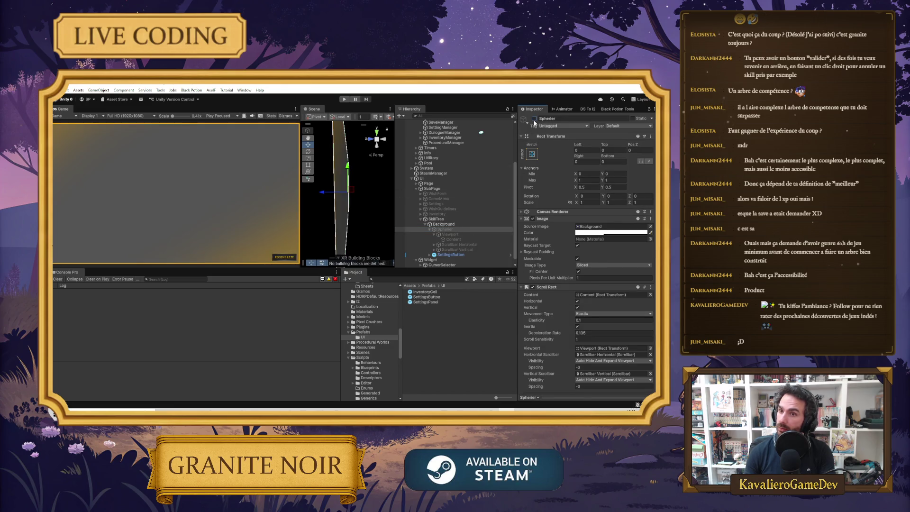
{"action": "left_click", "coordinate": [471, 244]}
{"action": "left_click", "coordinate": [472, 249], "text": "shift"}
{"action": "key", "text": "Delete"}
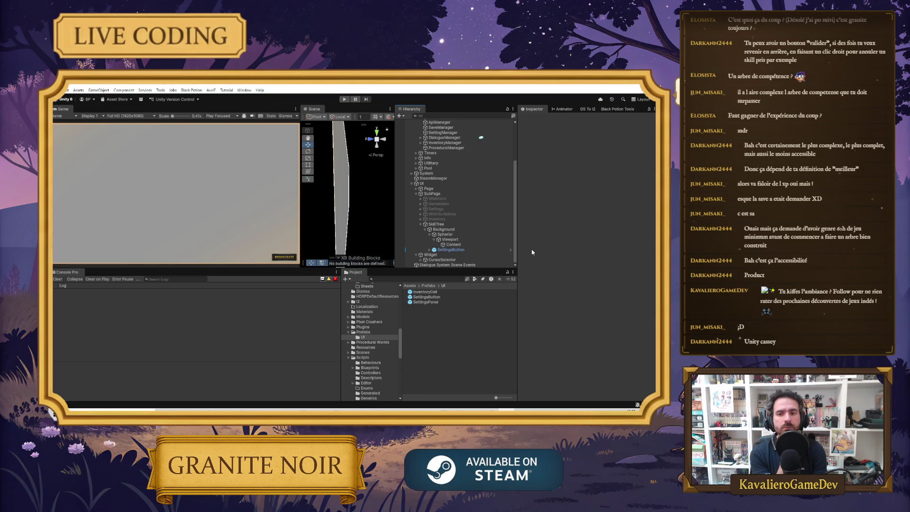
Inspect the Content and Viewport objects of the scroll view.
{"action": "left_click", "coordinate": [450, 244]}
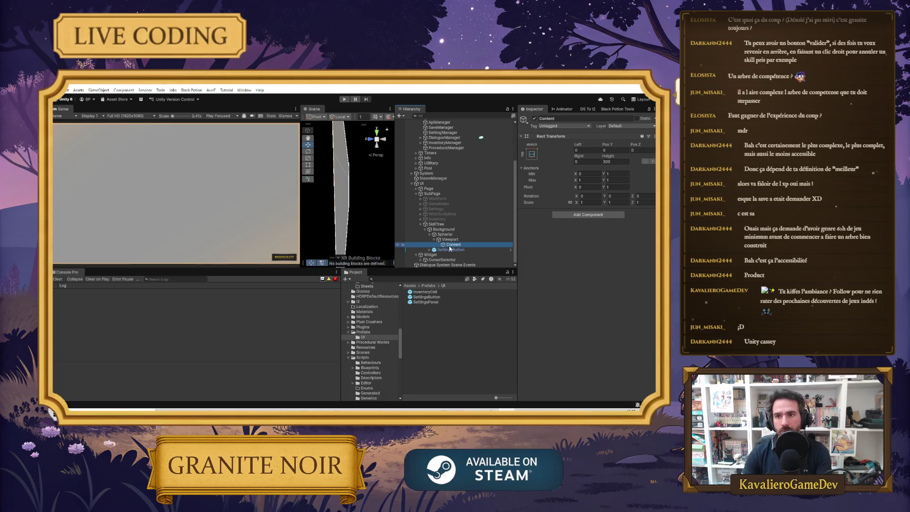
{"action": "left_click", "coordinate": [455, 242]}
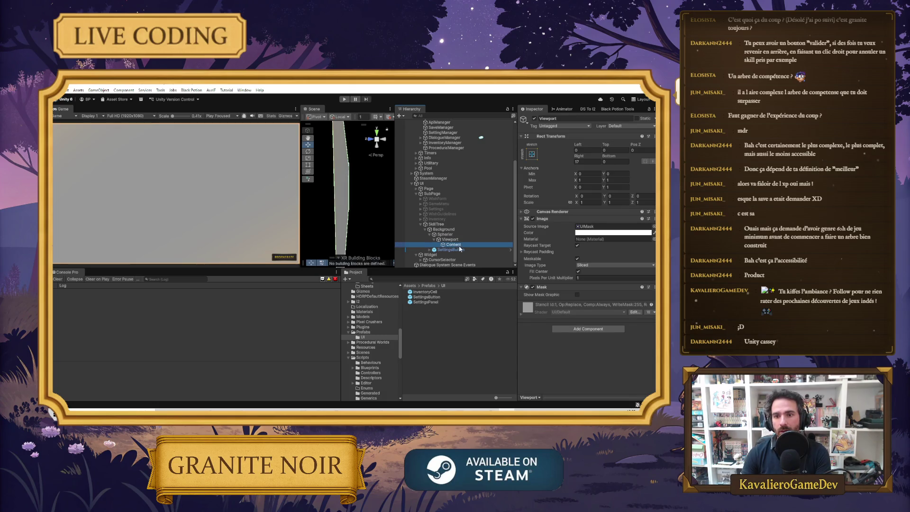
{"action": "left_click", "coordinate": [454, 244]}
{"action": "left_click", "coordinate": [471, 239]}
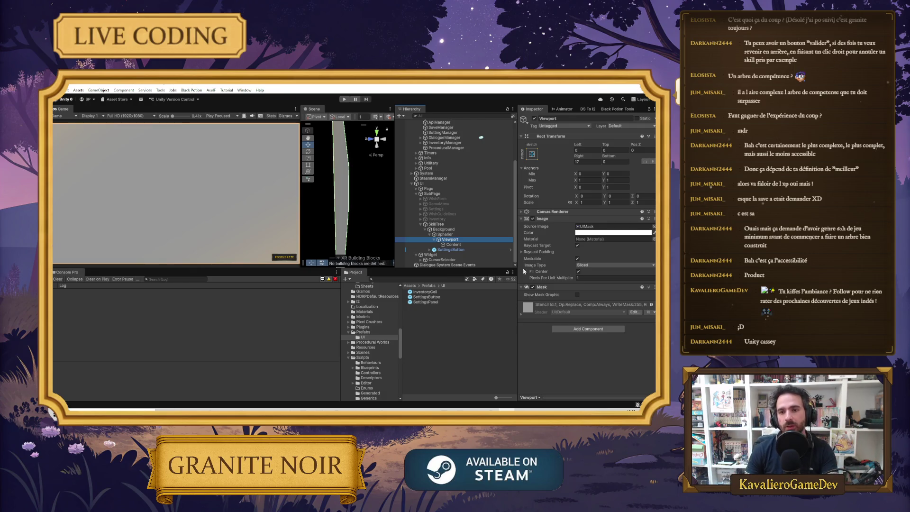
Enable Vertical on Spherier's Scroll Rect, keeping Movement Type on Elastic.
{"action": "left_click", "coordinate": [476, 234]}
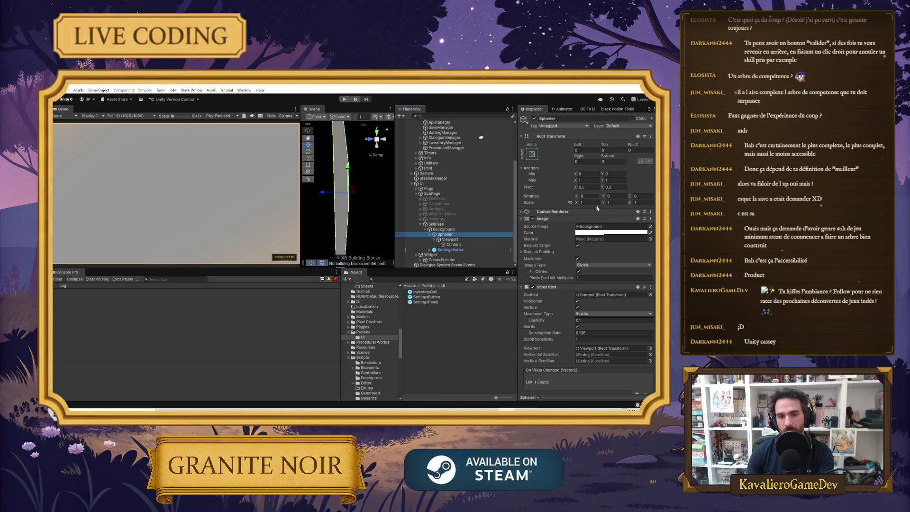
{"action": "left_click", "coordinate": [521, 219]}
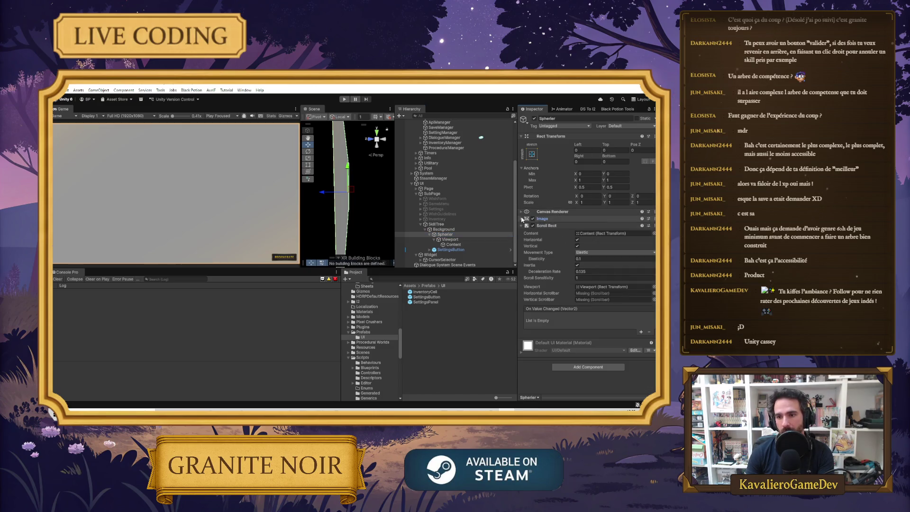
{"action": "left_click", "coordinate": [578, 246]}
{"action": "left_click", "coordinate": [594, 253]}
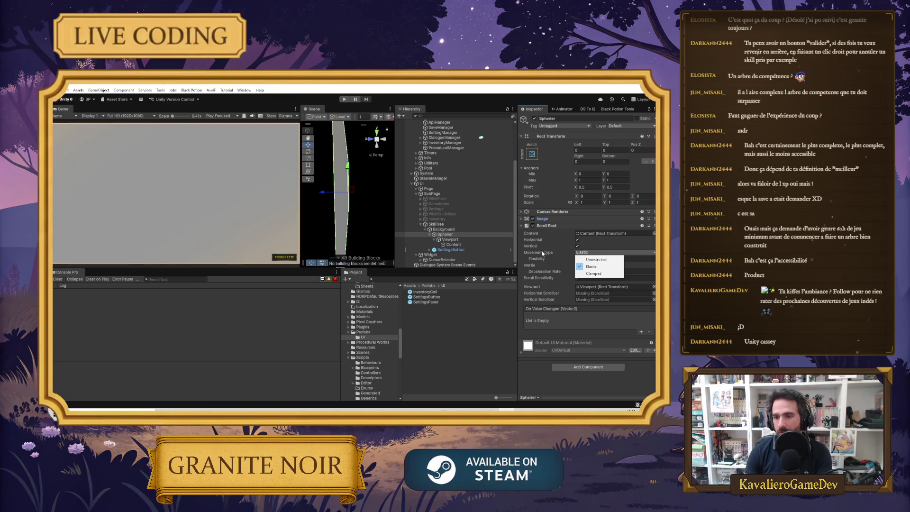
{"action": "left_click", "coordinate": [522, 253]}
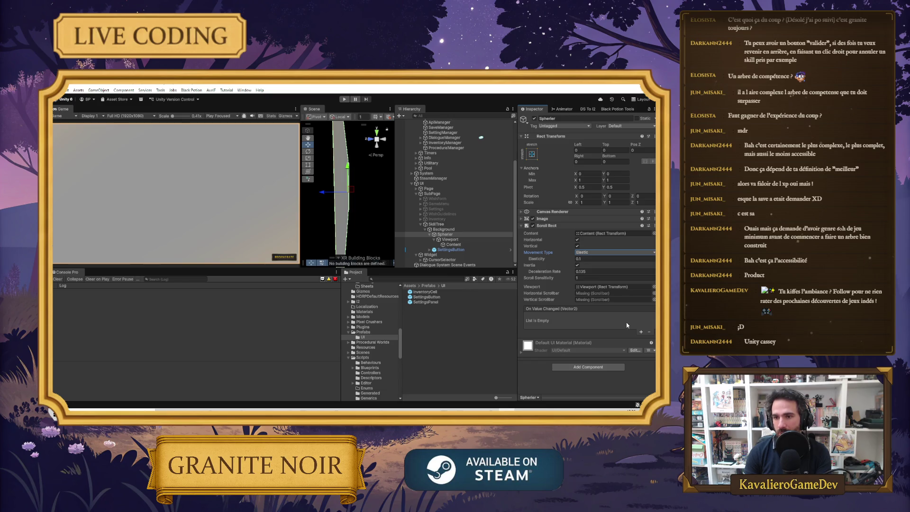
{"action": "left_click", "coordinate": [462, 244]}
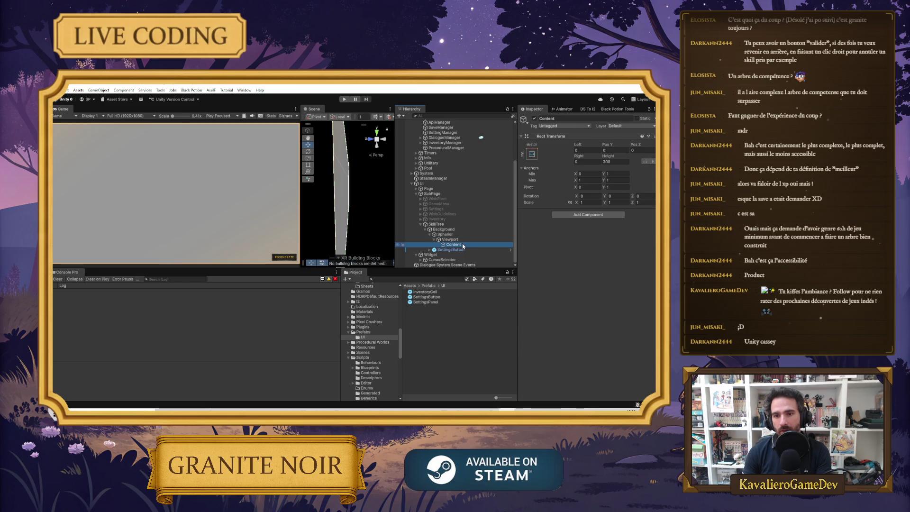
Add two UI Image objects under Content.
{"action": "right_click", "coordinate": [463, 246]}
{"action": "mouse_move", "coordinate": [476, 254]}
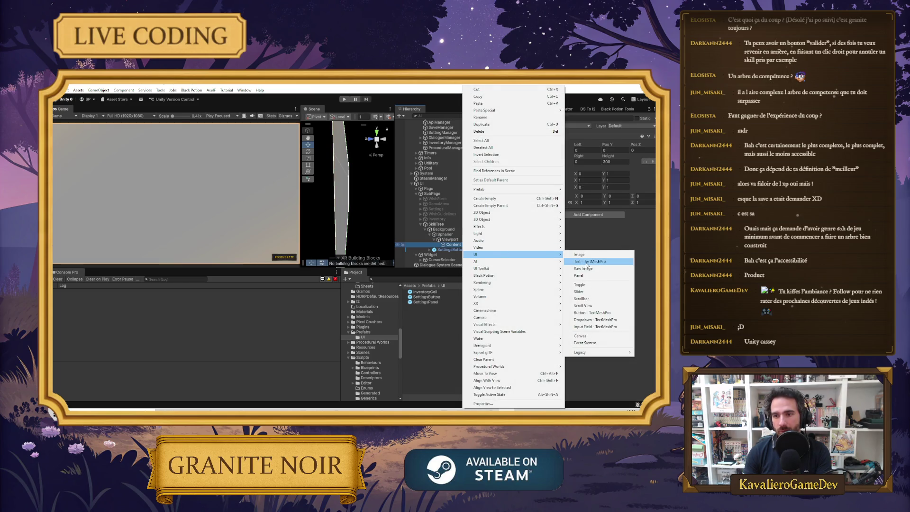
{"action": "left_click", "coordinate": [575, 255]}
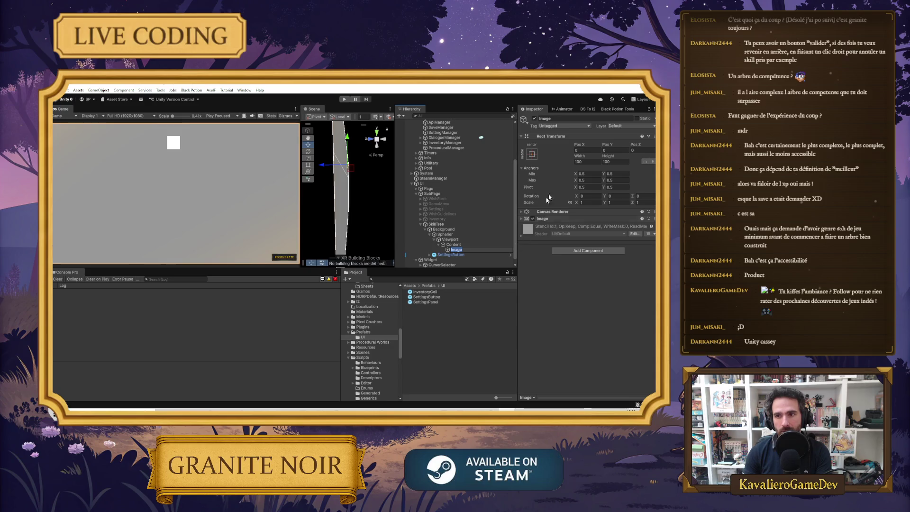
{"action": "right_click", "coordinate": [453, 245]}
{"action": "mouse_move", "coordinate": [516, 255]}
{"action": "left_click", "coordinate": [571, 254]}
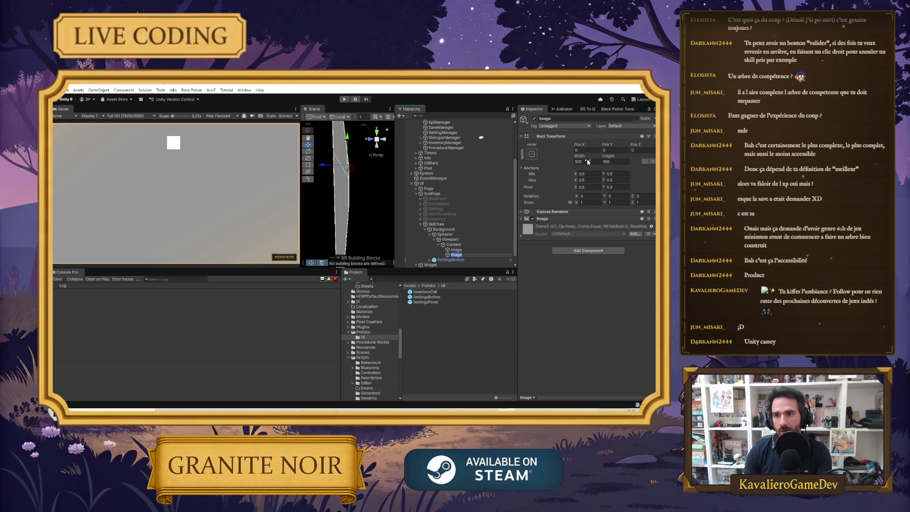
Place the image at -500, -500 and a duplicate at -1000, -1000.
{"action": "type", "text": "-500"}
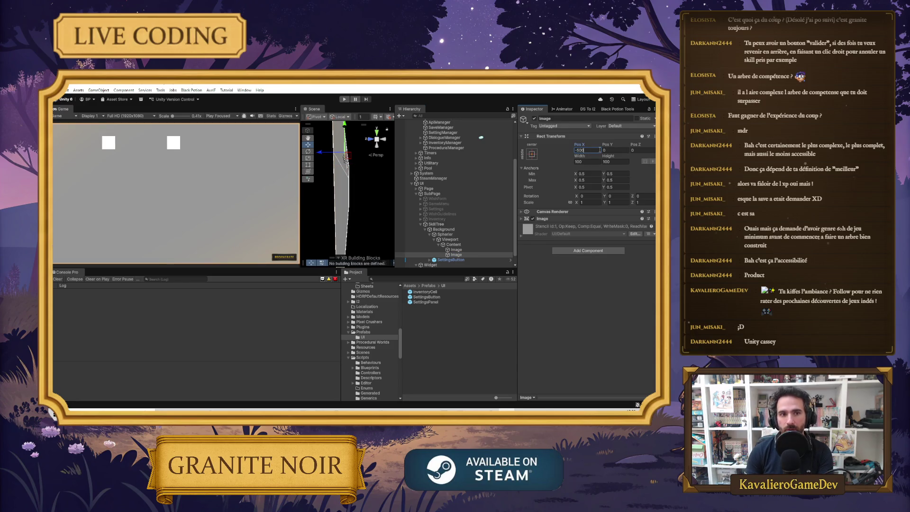
{"action": "left_click", "coordinate": [611, 150]}
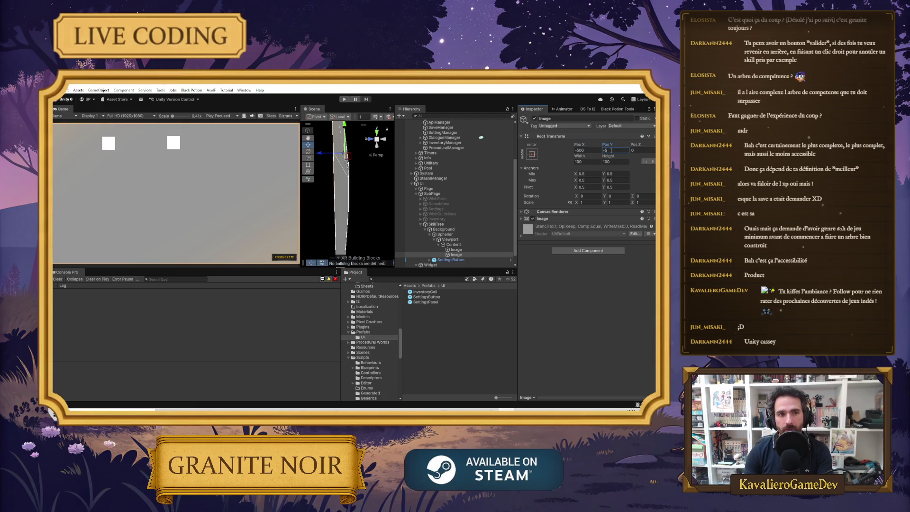
{"action": "type", "text": "00"}
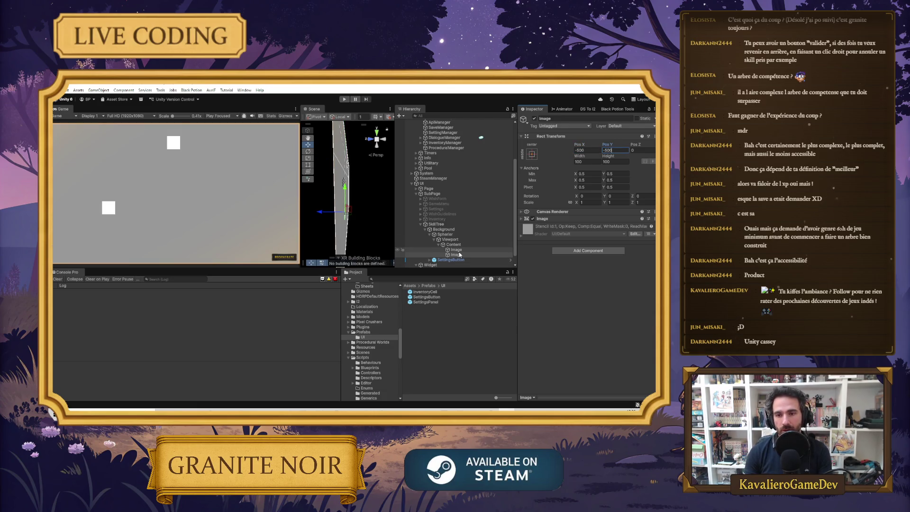
{"action": "left_click", "coordinate": [458, 255]}
{"action": "key", "text": "ctrl+d"}
{"action": "left_click", "coordinate": [591, 150]}
{"action": "type", "text": "1000"}
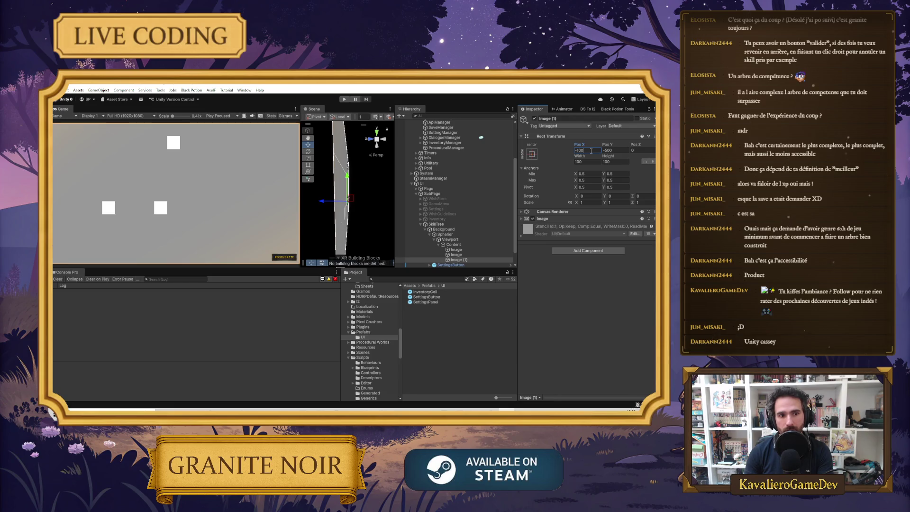
{"action": "left_click", "coordinate": [607, 150]}
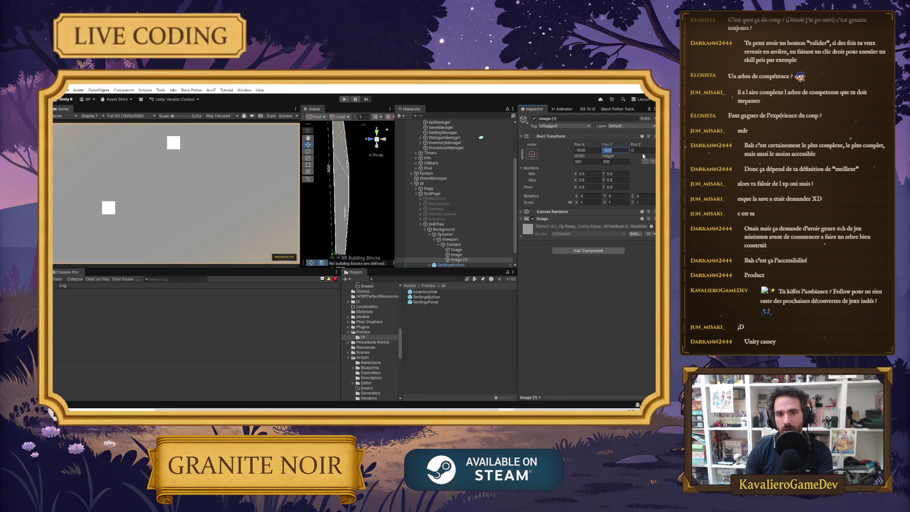
{"action": "type", "text": "000"}
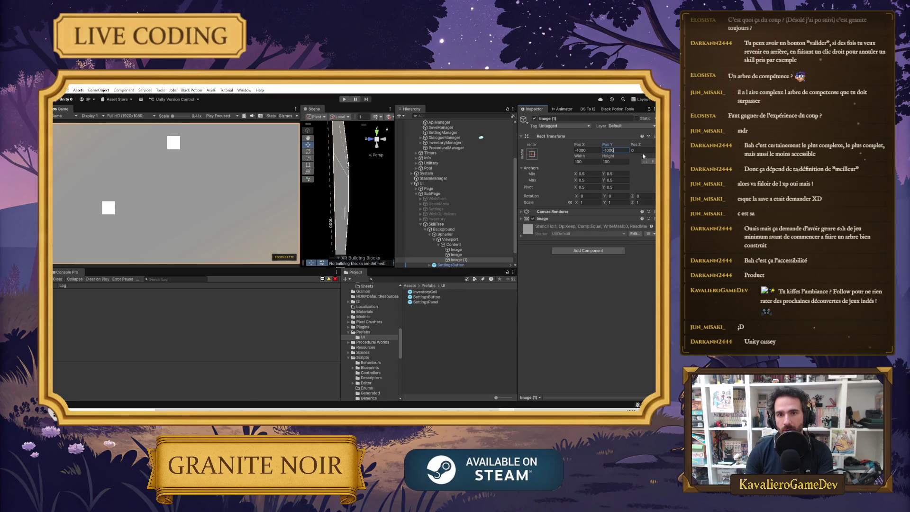
Frame the selected image in the Scene view, then reselect Content.
{"action": "mouse_move", "coordinate": [347, 179]}
{"action": "left_mouse_down"}
{"action": "mouse_move", "coordinate": [288, 189]}
{"action": "mouse_move", "coordinate": [246, 169]}
{"action": "left_mouse_up"}
{"action": "mouse_move", "coordinate": [345, 178]}
{"action": "left_mouse_down"}
{"action": "mouse_move", "coordinate": [375, 138]}
{"action": "mouse_move", "coordinate": [270, 218]}
{"action": "left_mouse_up"}
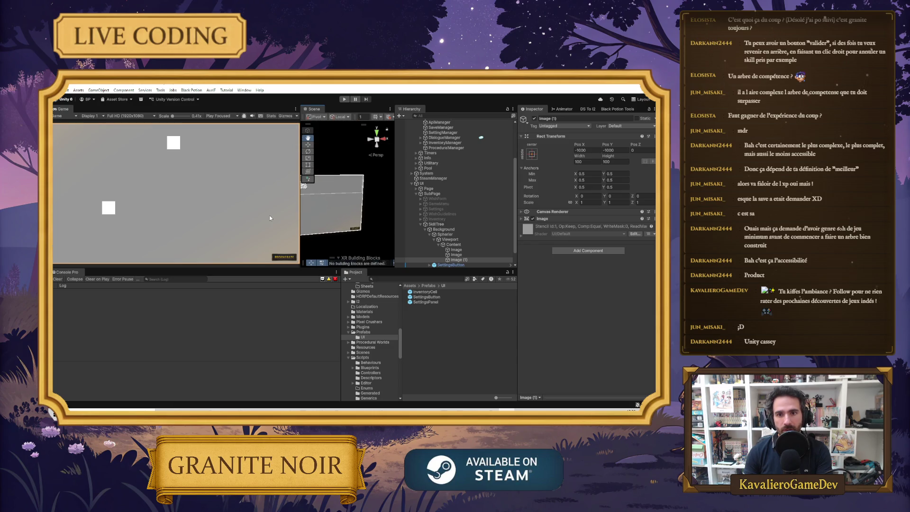
{"action": "key", "text": "f"}
{"action": "key", "text": "w"}
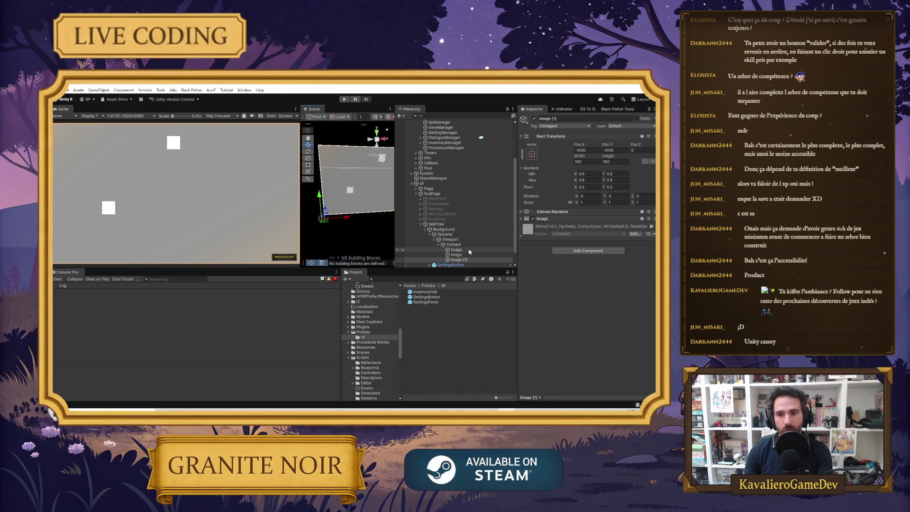
{"action": "left_click", "coordinate": [450, 244]}
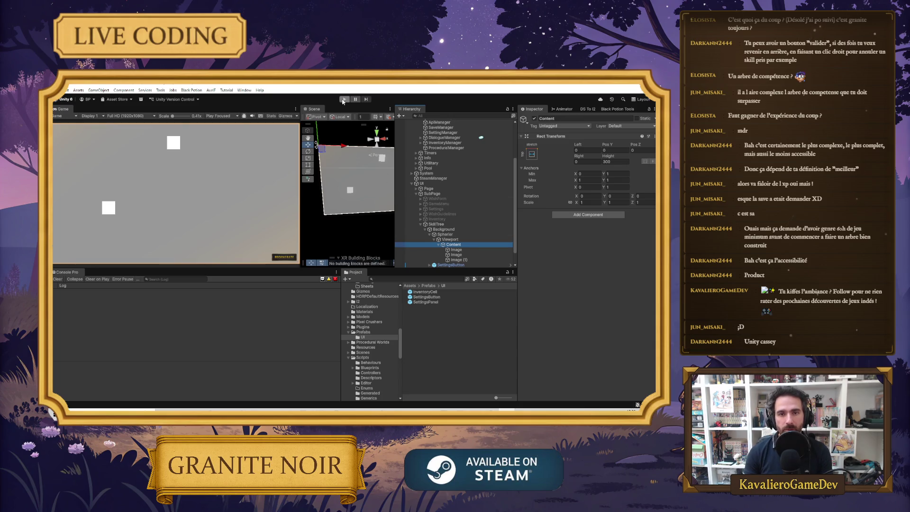
Test-run the game, then deactivate the SkillTree page.
{"action": "left_click", "coordinate": [343, 100]}
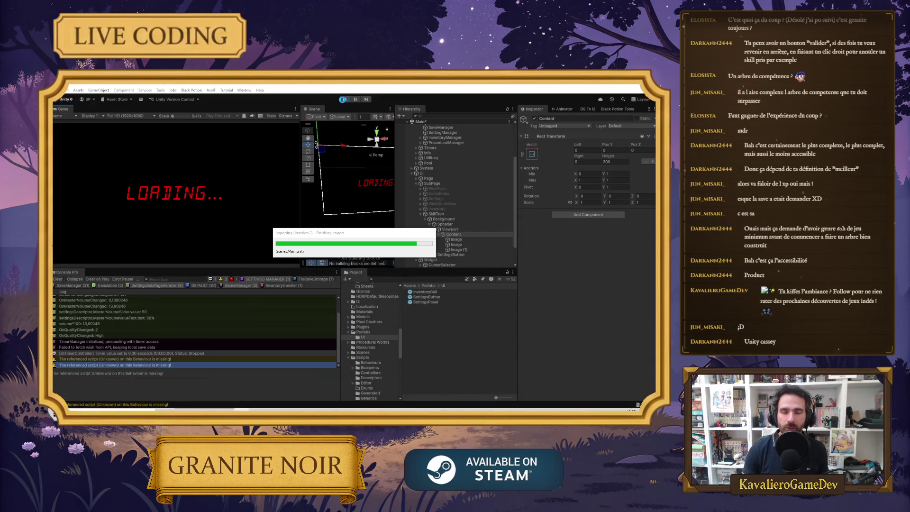
{"action": "left_click", "coordinate": [344, 101]}
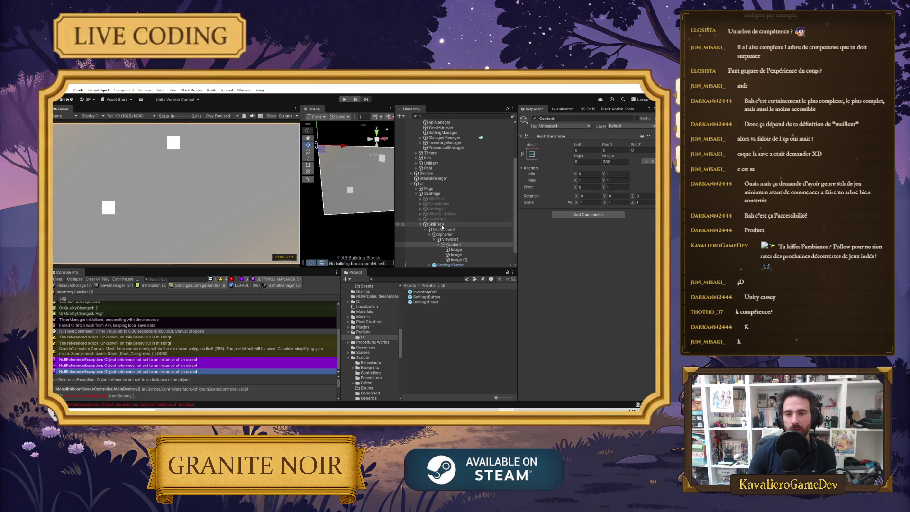
{"action": "left_click", "coordinate": [421, 224]}
{"action": "left_click", "coordinate": [435, 249]}
{"action": "left_click", "coordinate": [534, 119]}
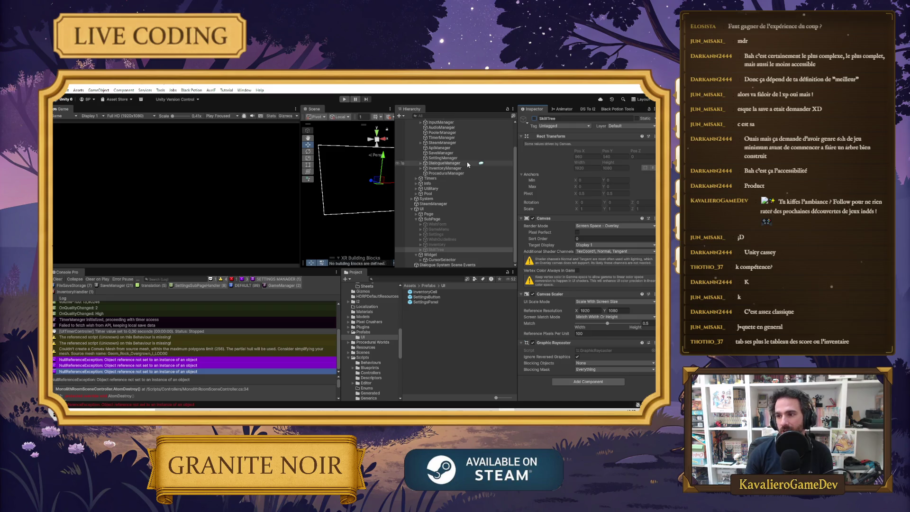
Select InputManager and ping its script from the Script field.
{"action": "scroll", "coordinate": [446, 178], "scroll_direction": "up", "scroll_amount": 3}
{"action": "left_click", "coordinate": [441, 173]}
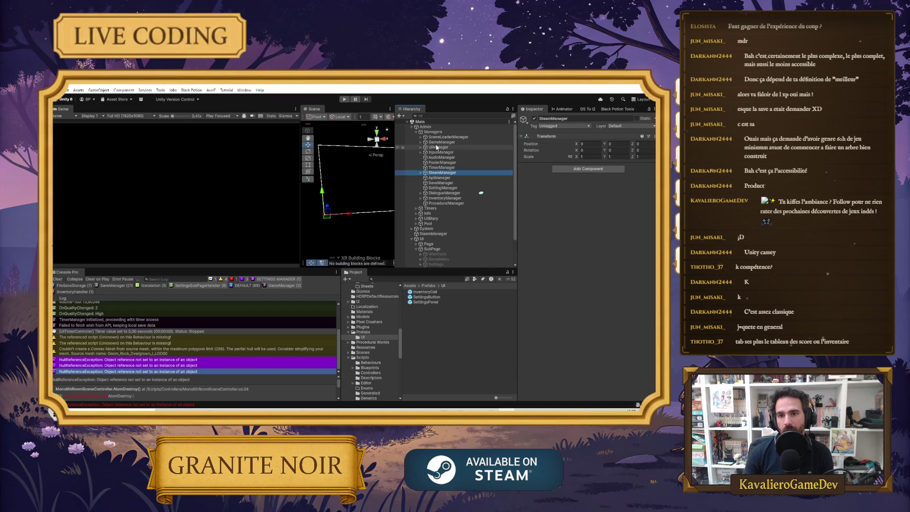
{"action": "left_click", "coordinate": [420, 146]}
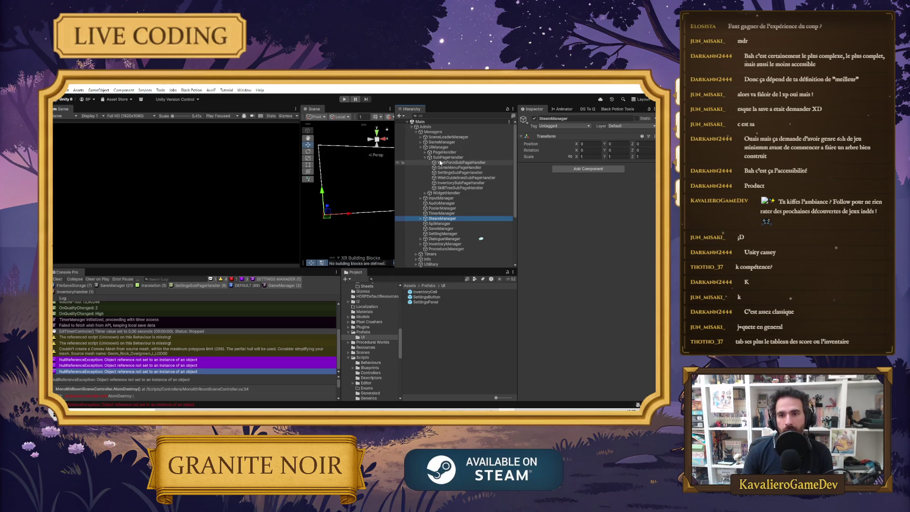
{"action": "left_click", "coordinate": [420, 198]}
{"action": "left_click", "coordinate": [435, 200]}
{"action": "left_click", "coordinate": [601, 174]}
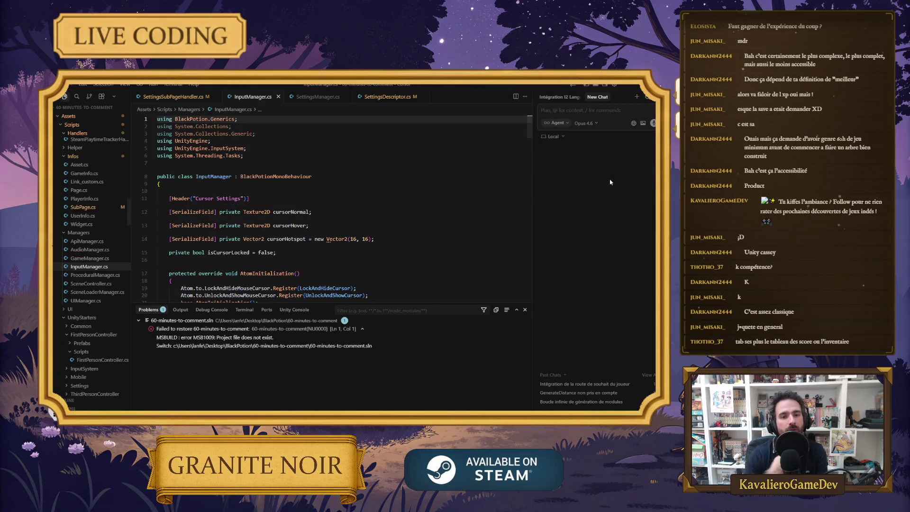
Add an else-if branch after the inventory check testing Keyboard.current.kKey.wasPressedThisFrame.
{"action": "scroll", "coordinate": [321, 248], "scroll_direction": "down", "scroll_amount": 5}
{"action": "scroll", "coordinate": [320, 248], "scroll_direction": "down", "scroll_amount": 5}
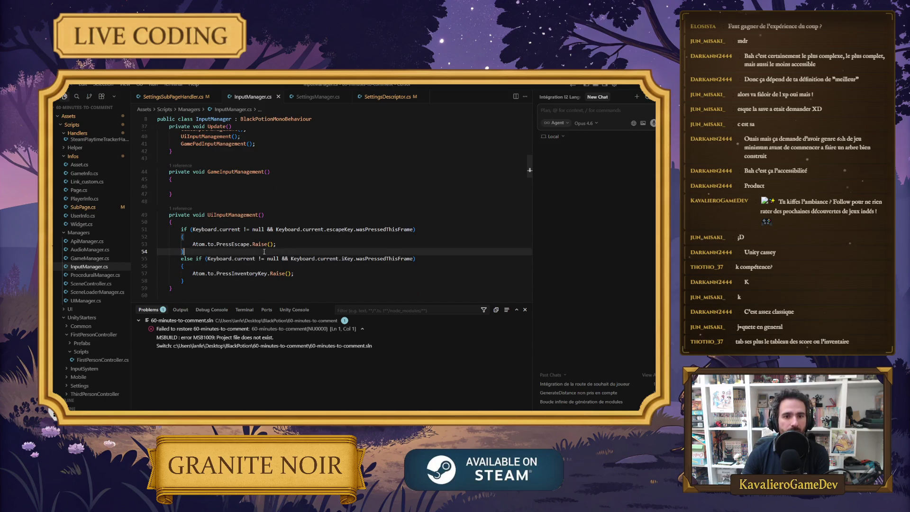
{"action": "left_click", "coordinate": [295, 280]}
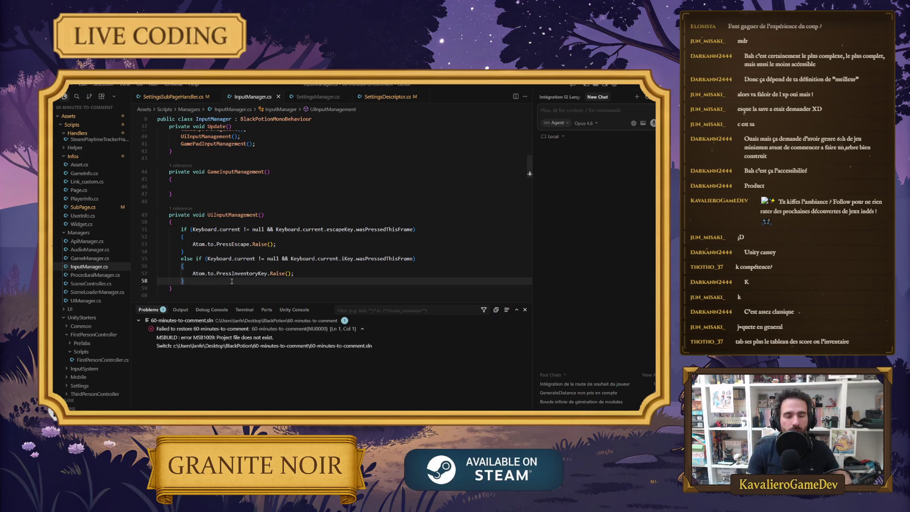
{"action": "key", "text": "Return"}
{"action": "type", "text": "else"}
{"action": "key", "text": "Tab"}
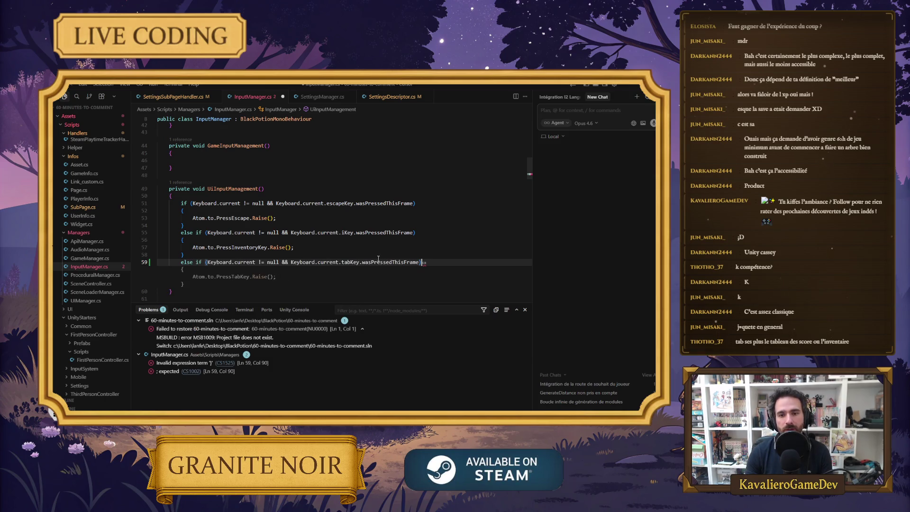
{"action": "left_click", "coordinate": [343, 262]}
{"action": "key", "text": "Right"}
{"action": "key", "text": "Right"}
{"action": "key", "text": "BackSpace"}
{"action": "key", "text": "BackSpace"}
{"action": "key", "text": "BackSpace"}
{"action": "key", "text": "ctrl+space"}
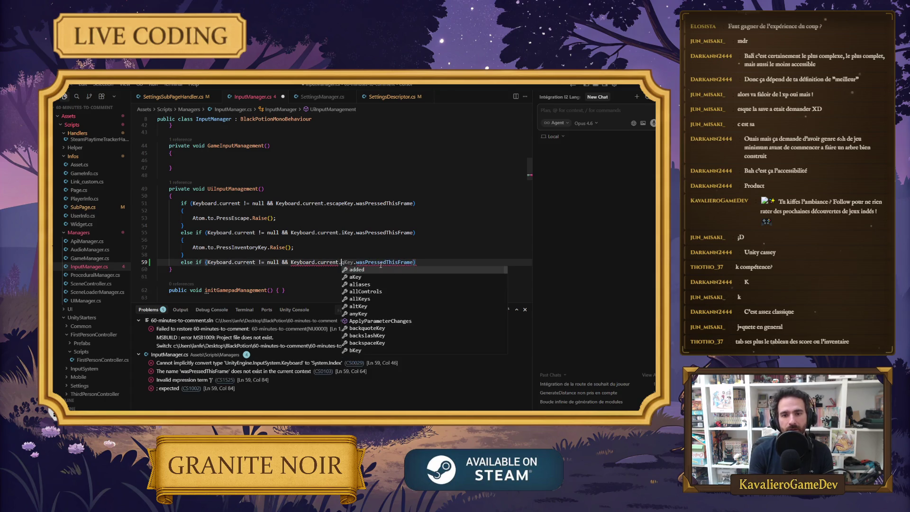
{"action": "type", "text": "k"}
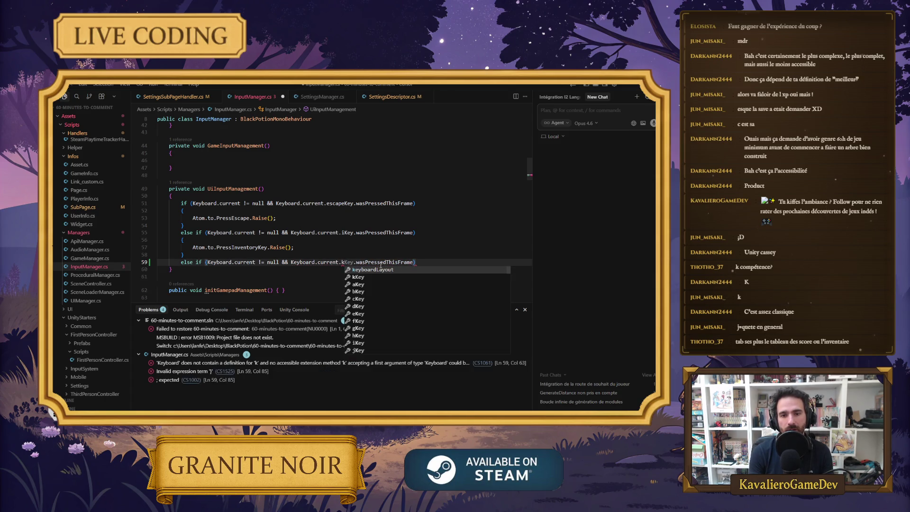
{"action": "key", "text": "Escape"}
Give the K branch a code block calling Link.to.uimanager.Show.
{"action": "key", "text": "Down"}
{"action": "scroll", "coordinate": [381, 244], "scroll_direction": "down", "scroll_amount": 1}
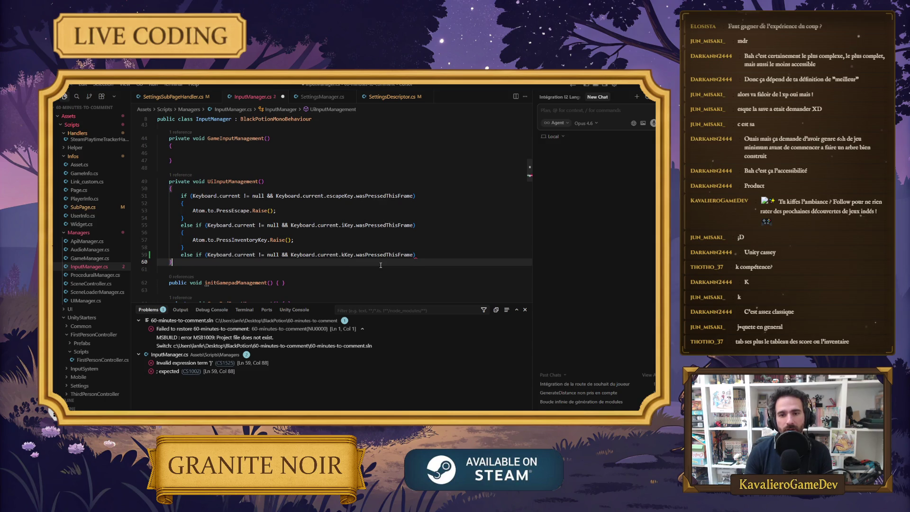
{"action": "key", "text": "Return"}
{"action": "type", "text": "{"}
{"action": "key", "text": "Return"}
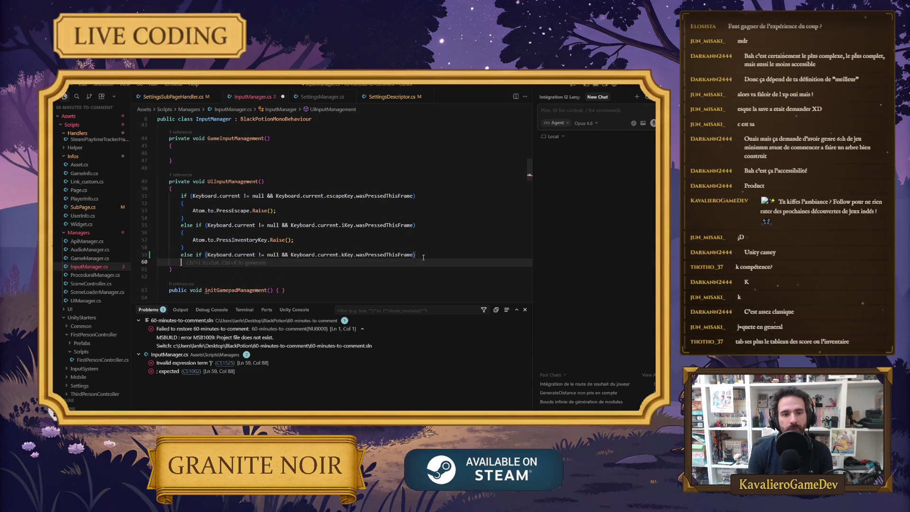
{"action": "scroll", "coordinate": [424, 257], "scroll_direction": "down", "scroll_amount": 1}
{"action": "type", "text": "Link.to."}
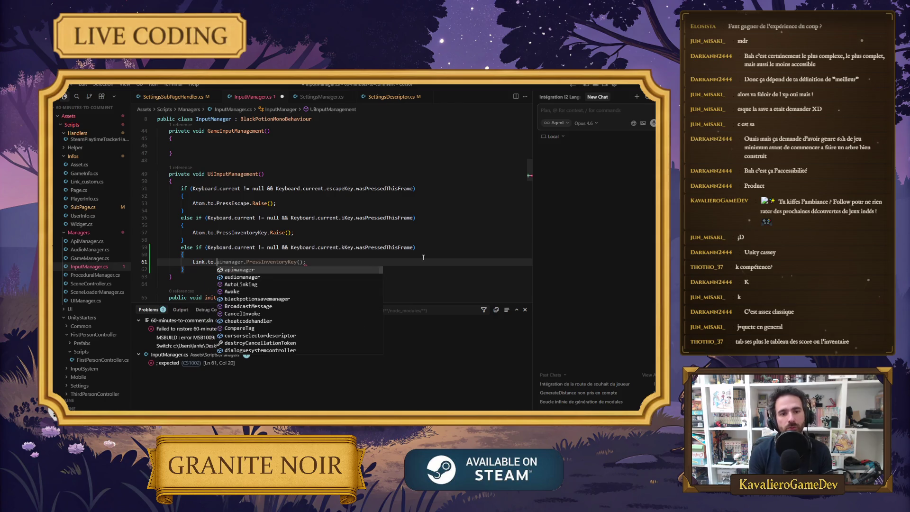
{"action": "key", "text": "BackSpace"}
{"action": "key", "text": "BackSpace"}
{"action": "key", "text": "BackSpace"}
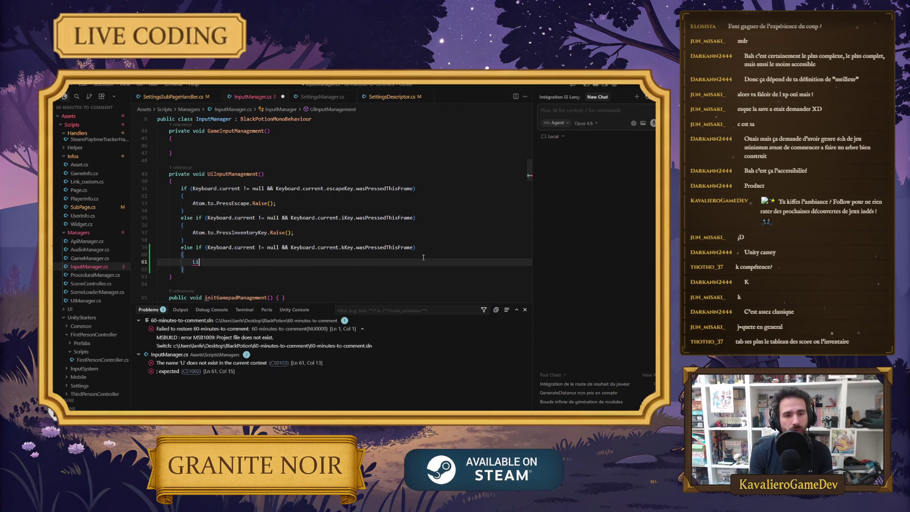
{"action": "type", "text": "nk.t"}
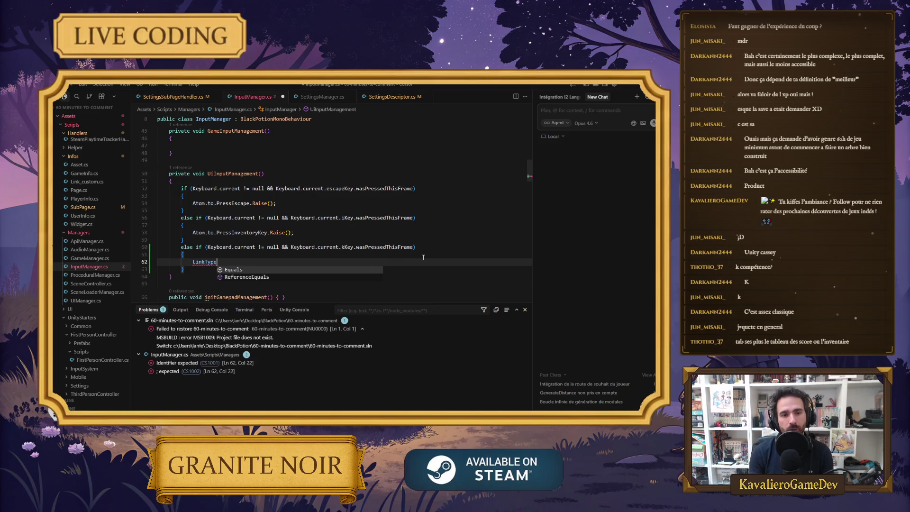
{"action": "type", "text": "o.uimanager"}
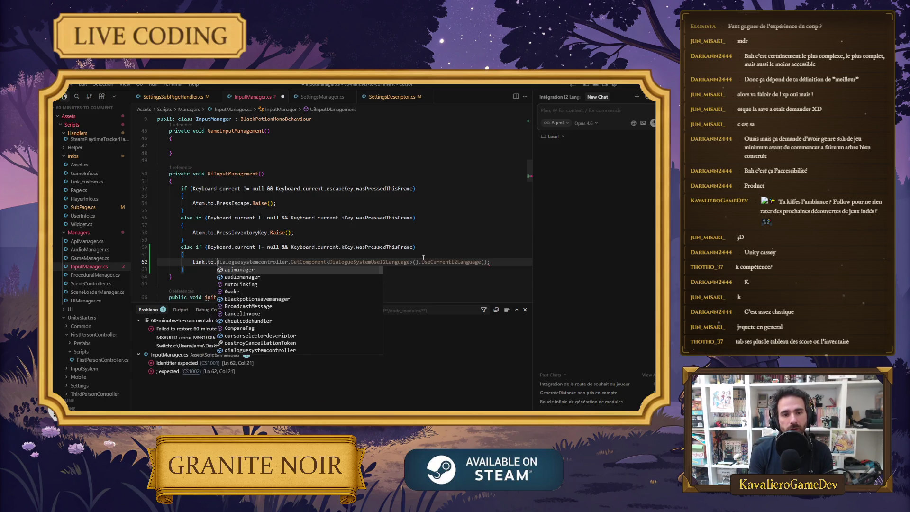
{"action": "key", "text": "Tab"}
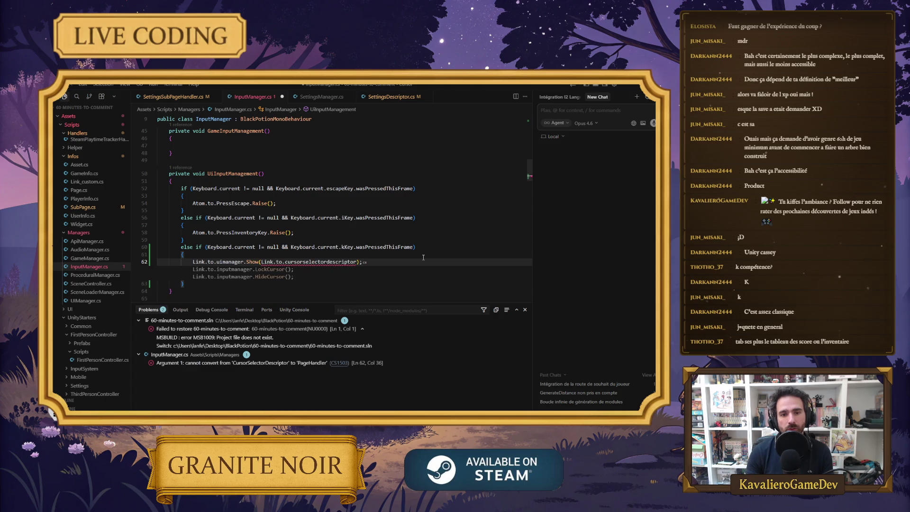
Replace the Show call's argument with SubPage.to.settingssubpagehandler.
{"action": "left_click_drag", "start_coordinate": [262, 262], "coordinate": [358, 261]}
{"action": "key", "text": "BackSpace"}
{"action": "type", "text": "SubPage.to.settings"}
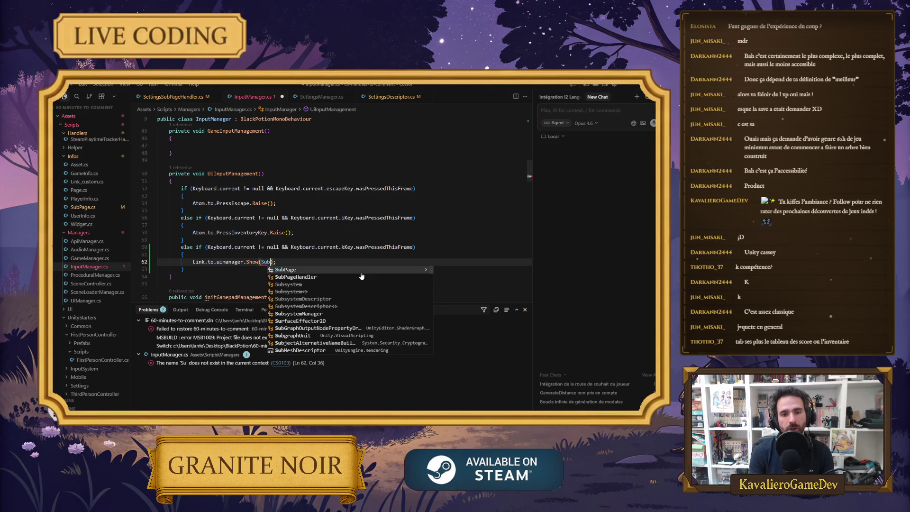
{"action": "key", "text": "Tab"}
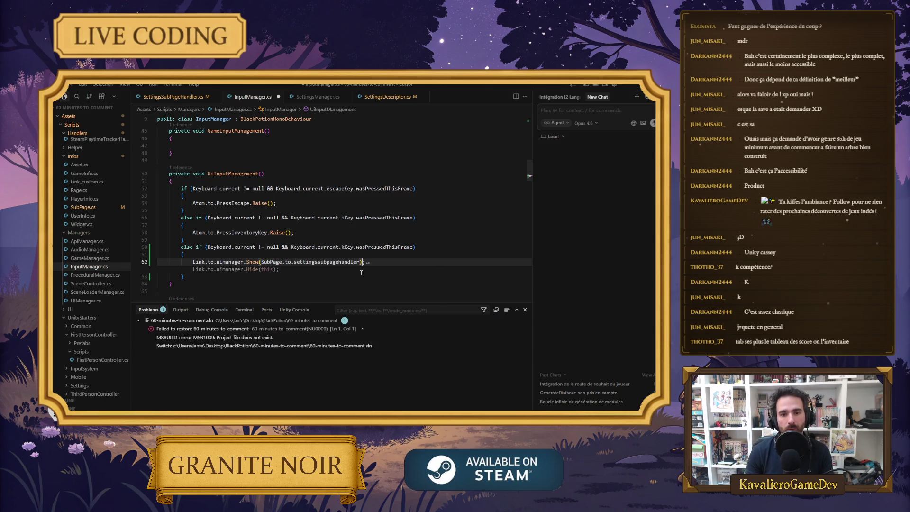
{"action": "key", "text": "Escape"}
{"action": "key", "text": "Down"}
{"action": "key", "text": "Down"}
Correct the Show argument to SubPage.to.skilltreesubpagehandler.
{"action": "key", "text": "alt+Tab"}
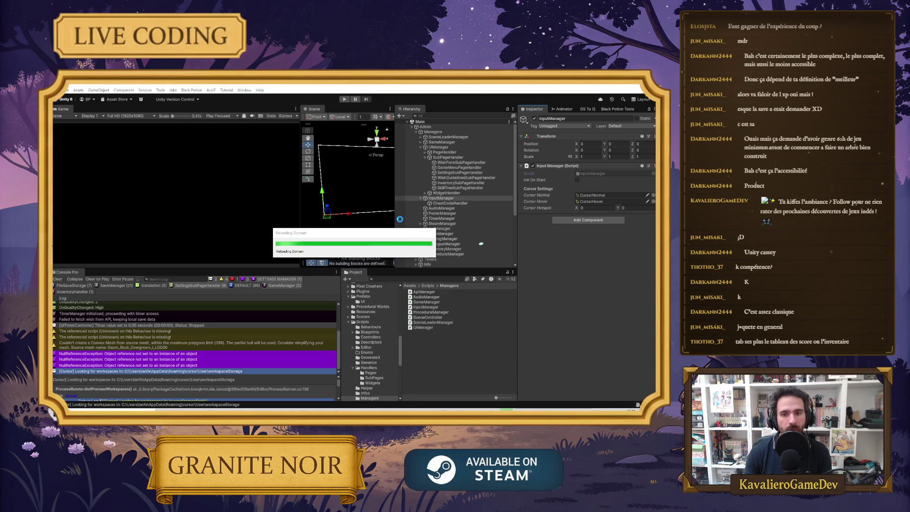
{"action": "key", "text": "alt+Tab"}
{"action": "left_click", "coordinate": [314, 247]}
{"action": "key", "text": "BackSpace"}
{"action": "key", "text": "BackSpace"}
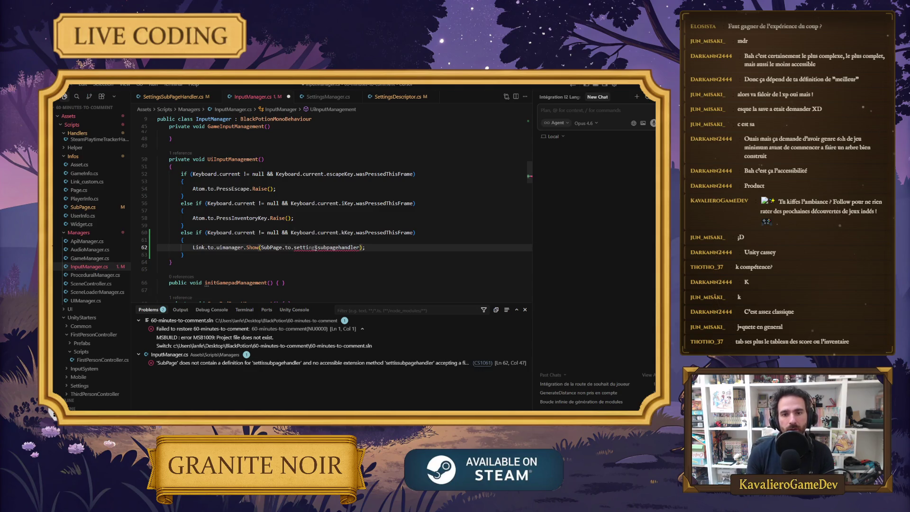
{"action": "double_click", "coordinate": [326, 247]}
{"action": "type", "text": "sk"}
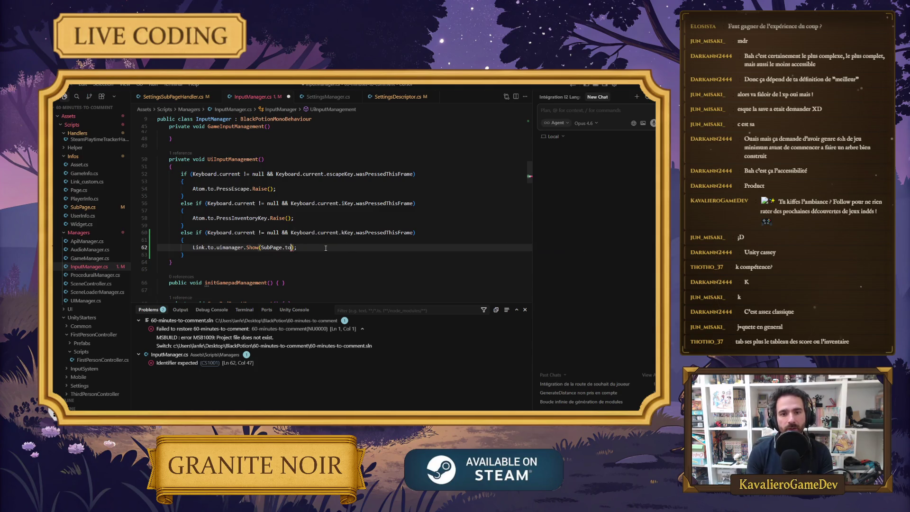
{"action": "key", "text": "Tab"}
{"action": "left_click", "coordinate": [359, 254]}
{"action": "left_click", "coordinate": [191, 262]}
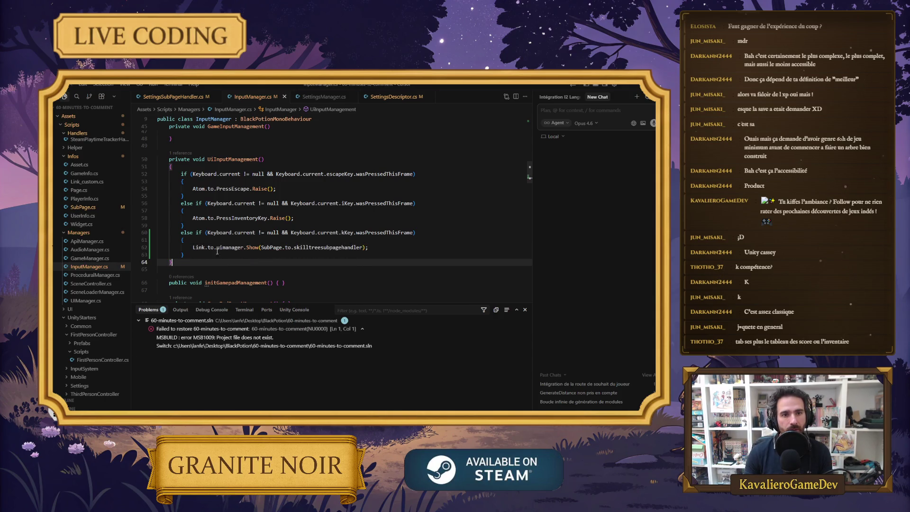
{"action": "left_click", "coordinate": [629, 85]}
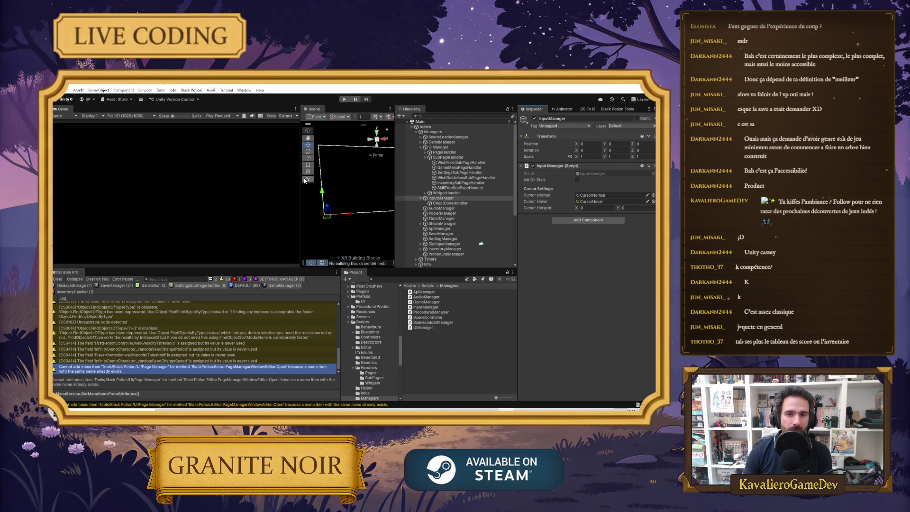
Widen the Scene view and select SettingManager to view its Settings Manager fields.
{"action": "left_click_drag", "start_coordinate": [301, 182], "coordinate": [268, 181]}
{"action": "left_click", "coordinate": [441, 198]}
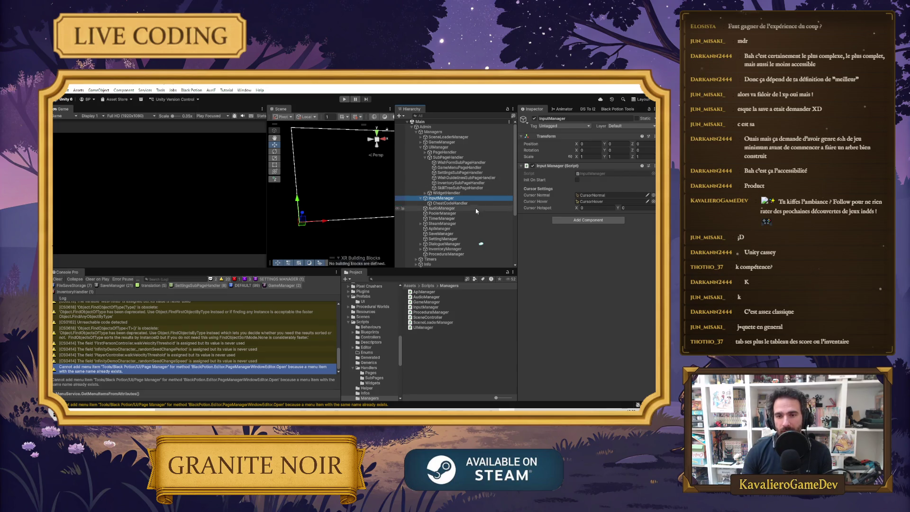
{"action": "left_click", "coordinate": [446, 239]}
{"action": "scroll", "coordinate": [430, 209], "scroll_direction": "down", "scroll_amount": 5}
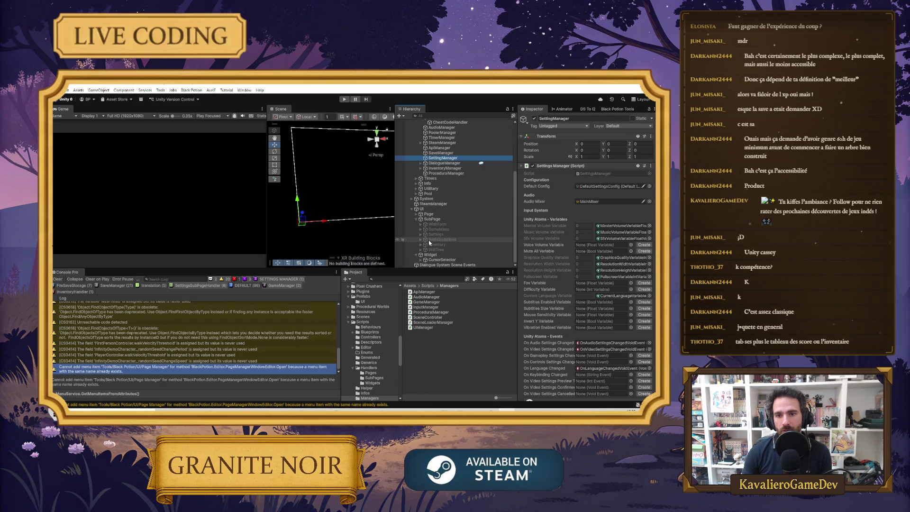
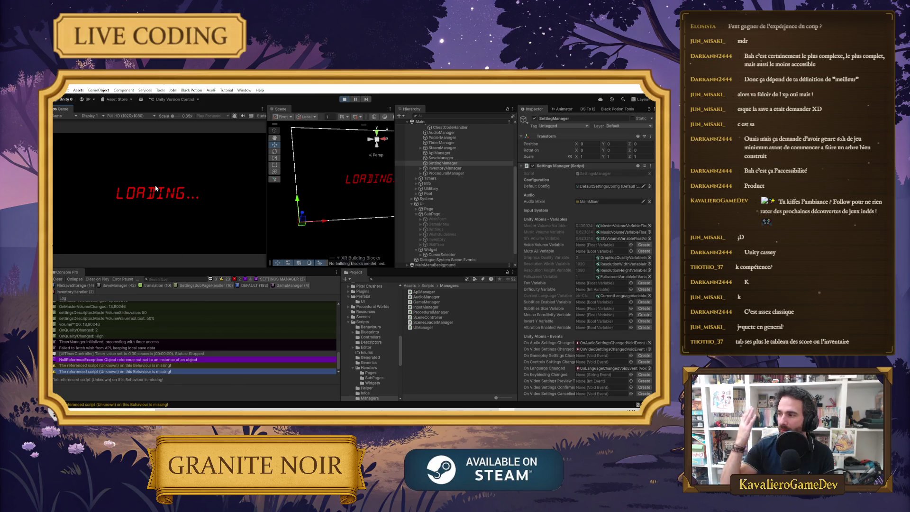
Close the in-game inventory with Escape and exit Play mode.
{"action": "key", "text": "Escape"}
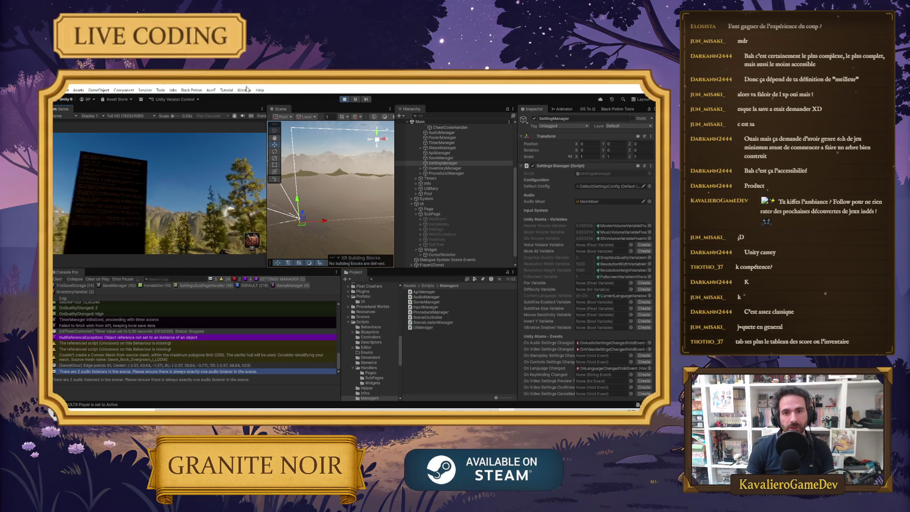
{"action": "left_click", "coordinate": [348, 100]}
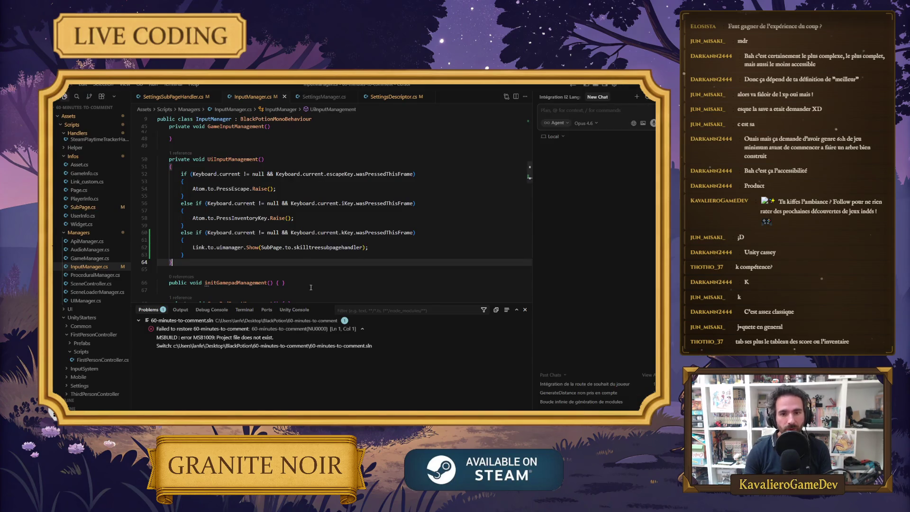
Add Atom.to.SetPlayerUnactive.Raise(); and Link.to.inputmanager.UnlockAndShowCursor(); above the skill tree Show call.
{"action": "key", "text": "Up"}
{"action": "key", "text": "Up"}
{"action": "key", "text": "Up"}
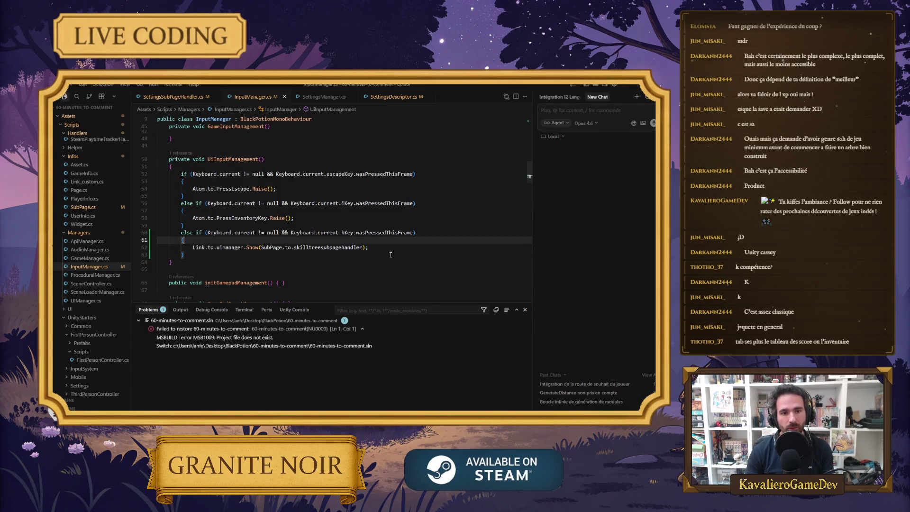
{"action": "key", "text": "End"}
{"action": "key", "text": "Return"}
{"action": "type", "text": "Atom.to."}
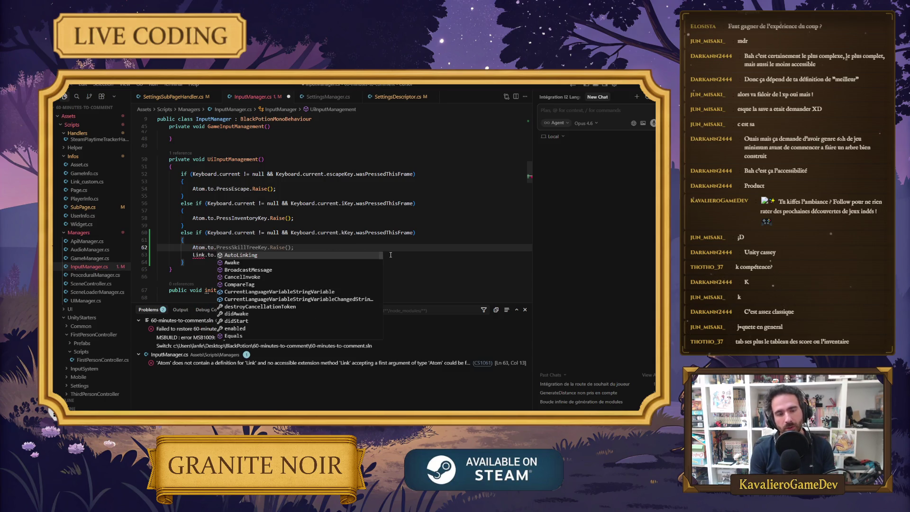
{"action": "type", "text": "pl"}
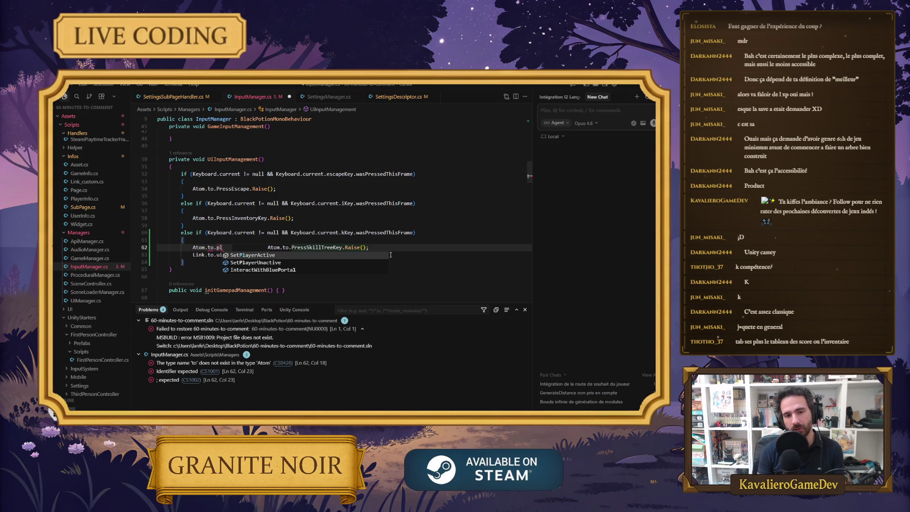
{"action": "key", "text": "Down"}
{"action": "key", "text": "Return"}
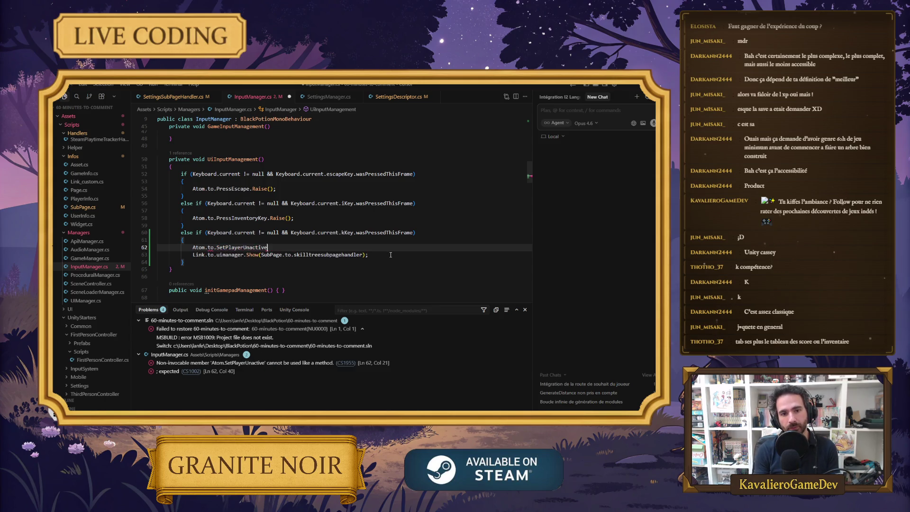
{"action": "key", "text": "Tab"}
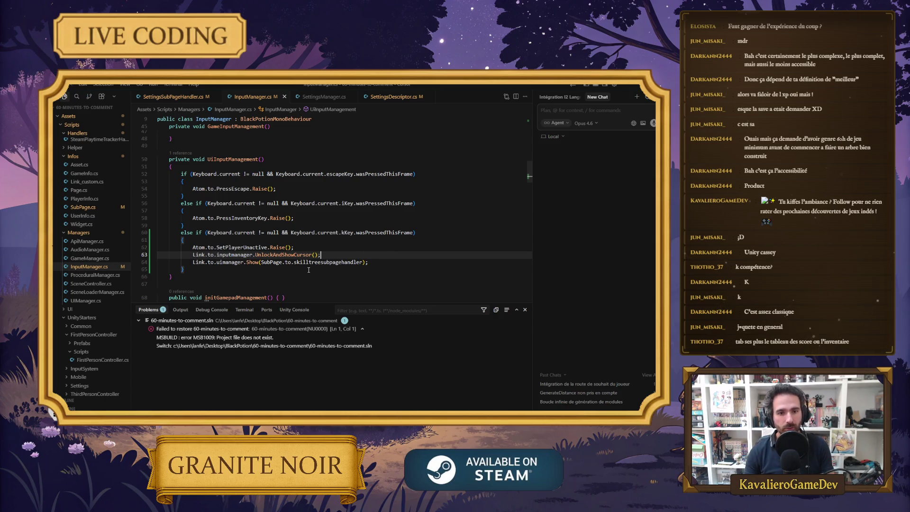
{"action": "left_click", "coordinate": [628, 87]}
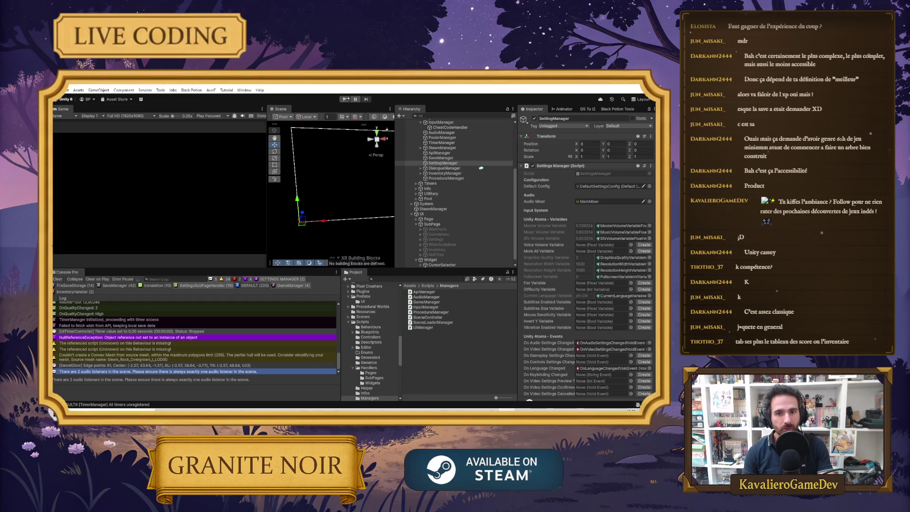
Enter Play mode and get past the CAILLOU BLANC title screen to the skill tree page.
{"action": "left_click", "coordinate": [346, 99]}
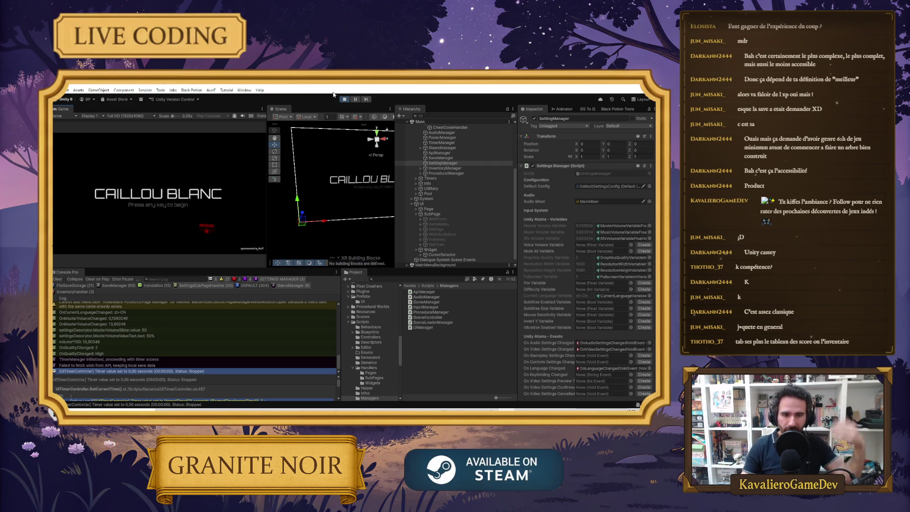
{"action": "left_click", "coordinate": [113, 215]}
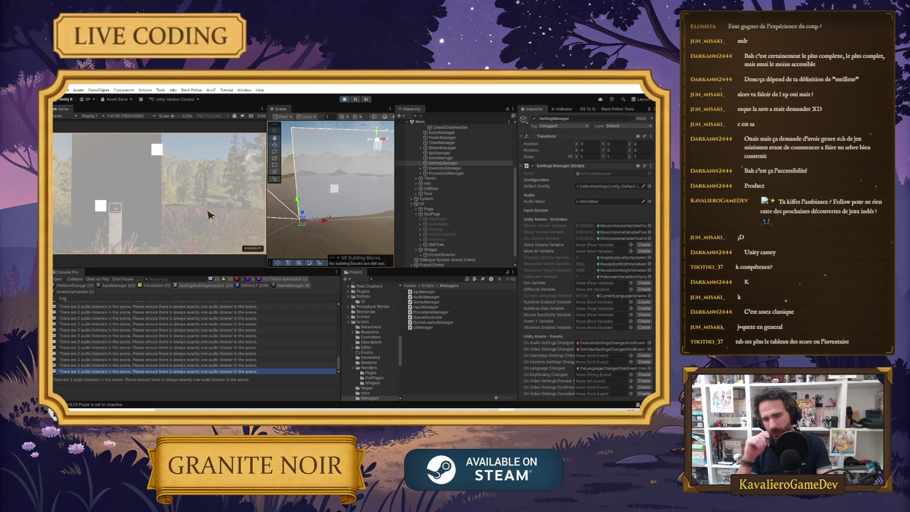
{"action": "scroll", "coordinate": [442, 241], "scroll_direction": "down", "scroll_amount": 1}
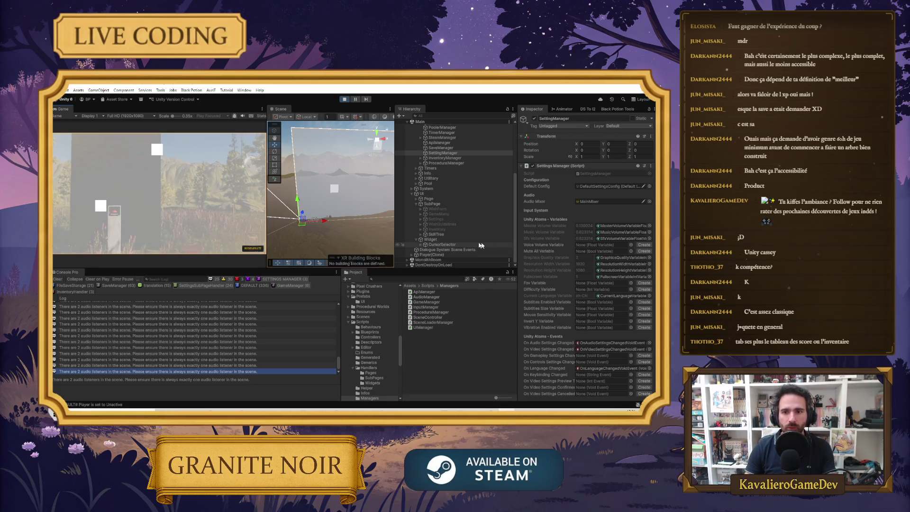
Expand SkillTree, inspect the Viewport's Image and Canvas Renderer, then select Content.
{"action": "left_click", "coordinate": [420, 235]}
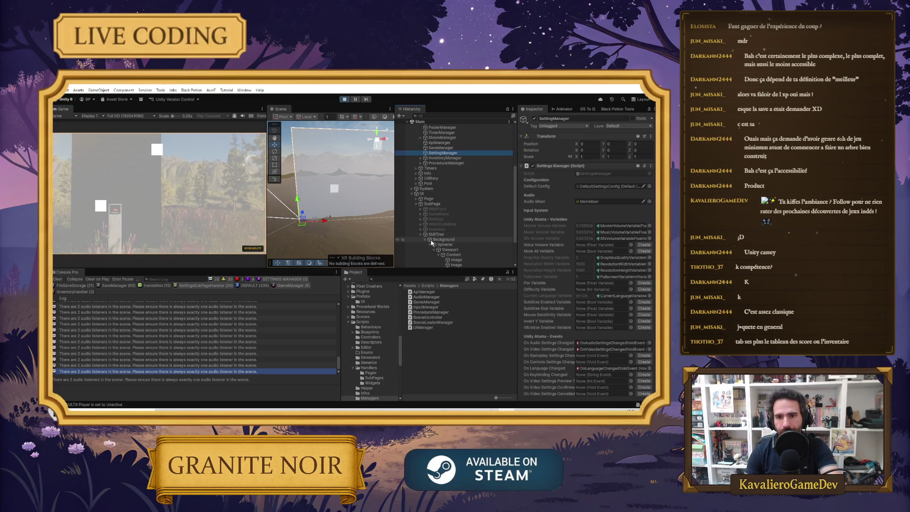
{"action": "left_click", "coordinate": [453, 250]}
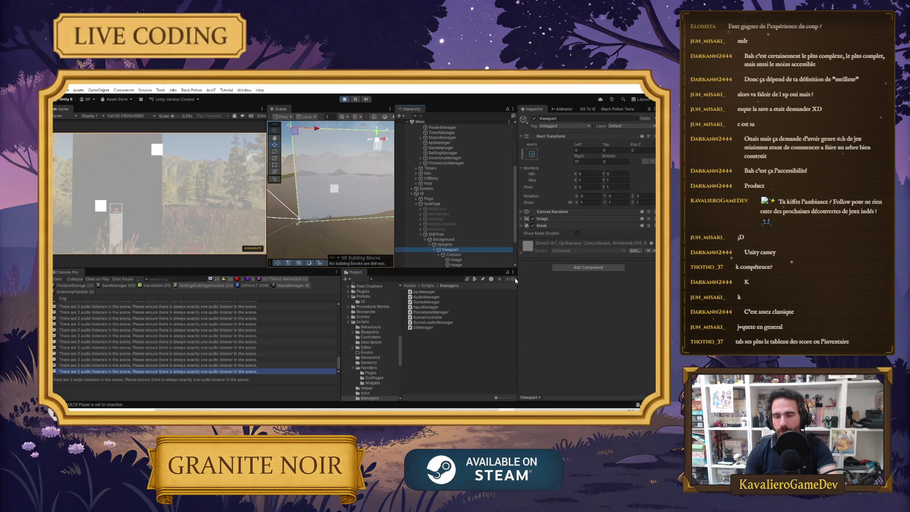
{"action": "left_click", "coordinate": [522, 219]}
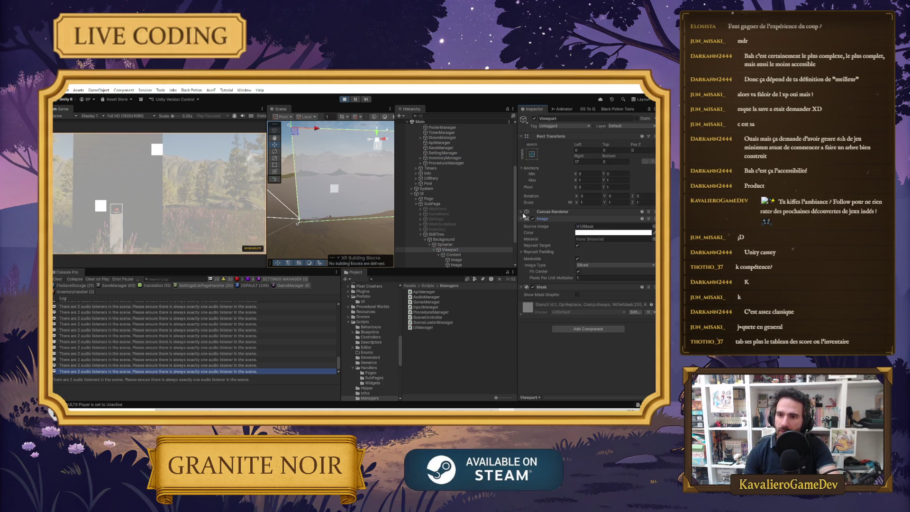
{"action": "left_click", "coordinate": [523, 212]}
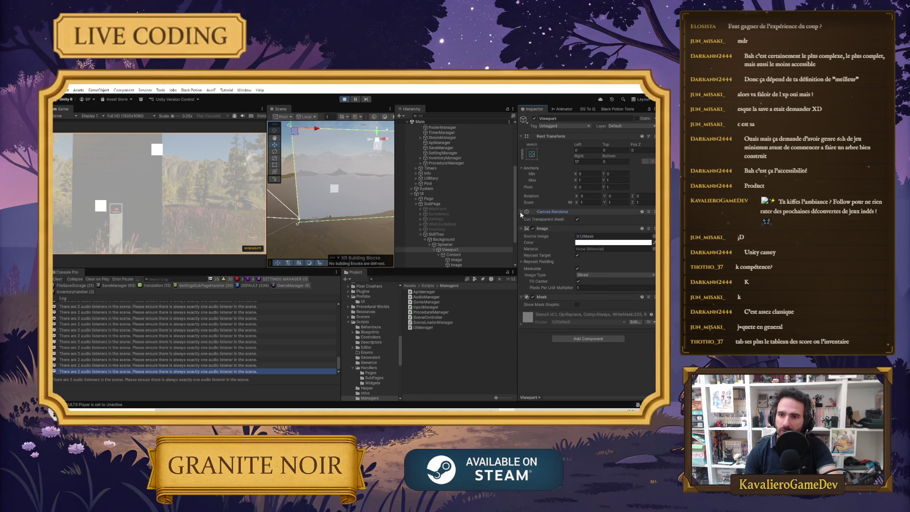
{"action": "left_click", "coordinate": [461, 257]}
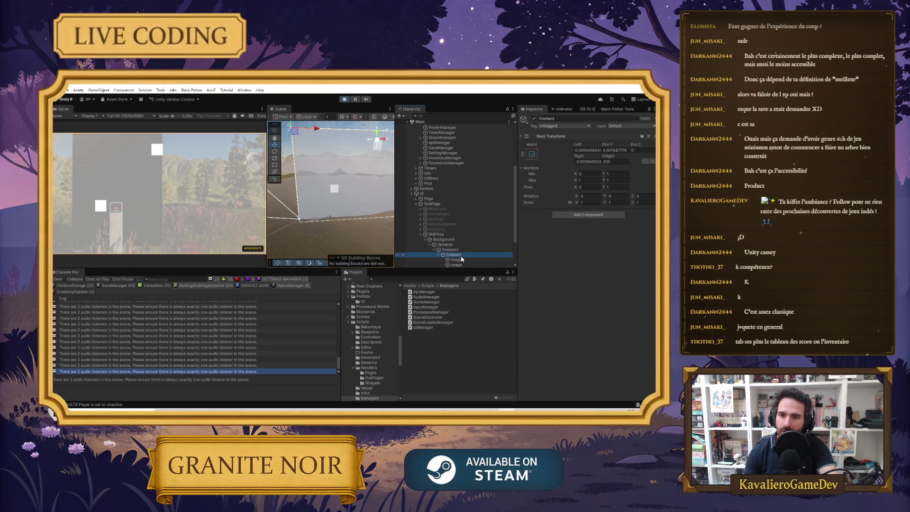
Add a Content Size Fitter to Content, leaving Horizontal Fit Unconstrained.
{"action": "left_click", "coordinate": [572, 216]}
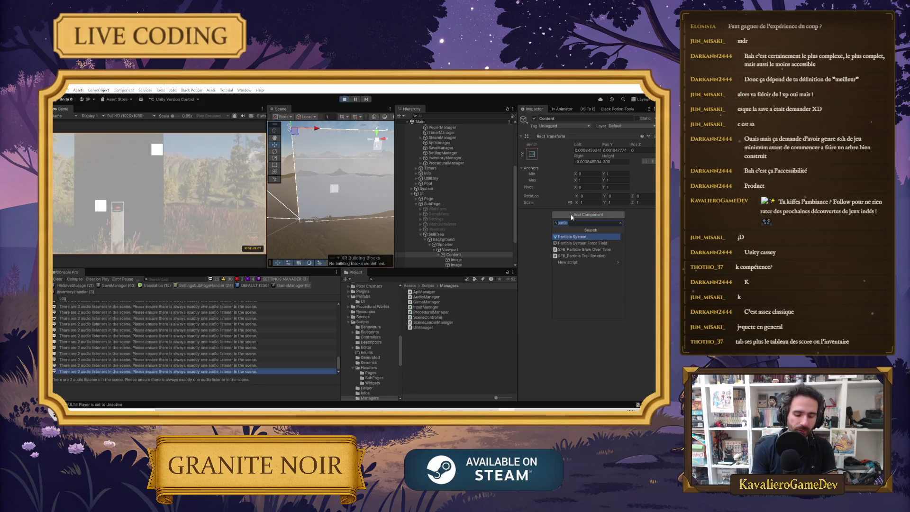
{"action": "type", "text": "plu"}
{"action": "key", "text": "BackSpace"}
{"action": "key", "text": "BackSpace"}
{"action": "key", "text": "BackSpace"}
{"action": "type", "text": "size"}
{"action": "key", "text": "Return"}
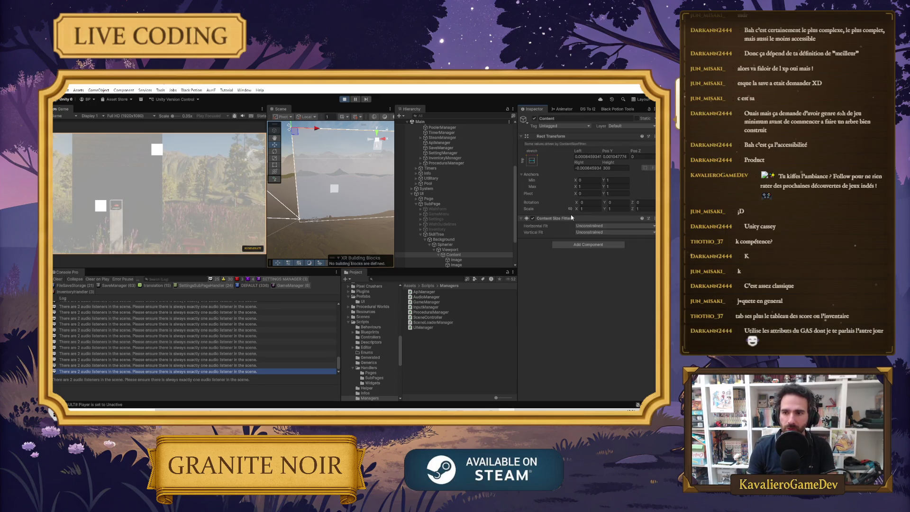
{"action": "left_click", "coordinate": [592, 229]}
{"action": "left_click", "coordinate": [592, 231]}
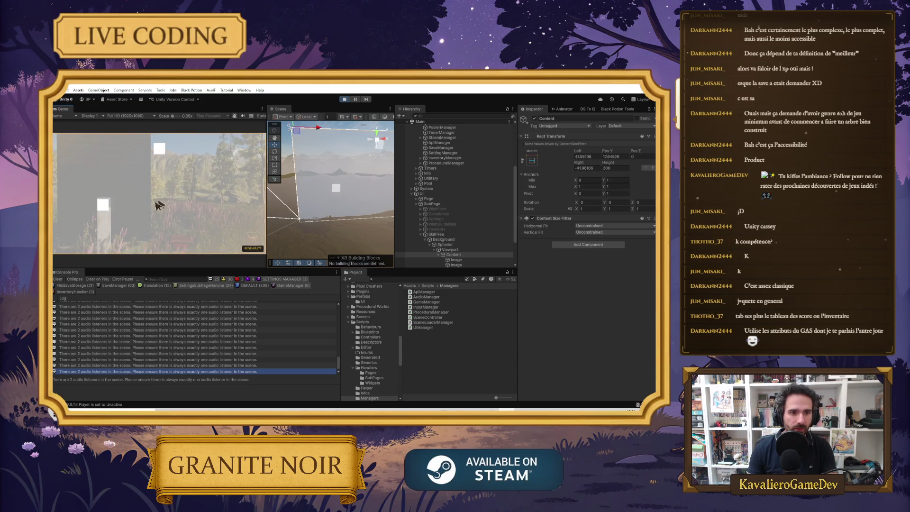
{"action": "left_click", "coordinate": [604, 226]}
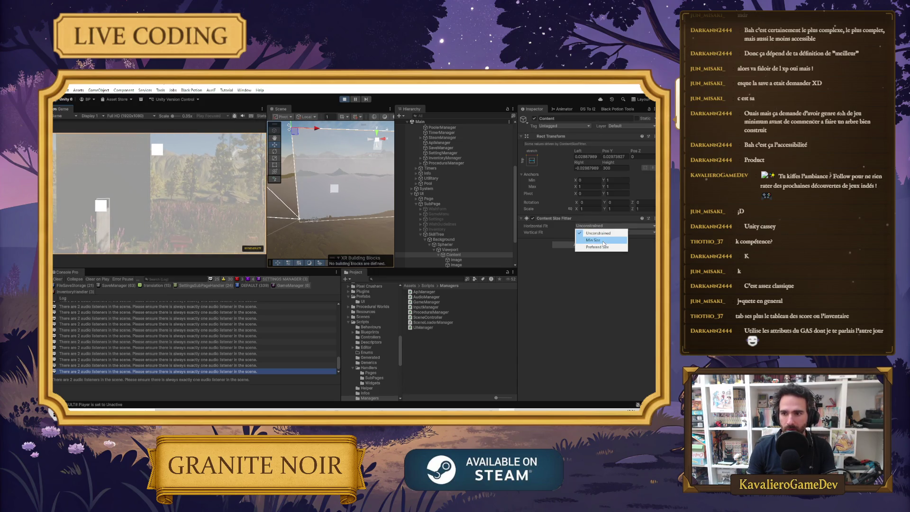
{"action": "left_click", "coordinate": [545, 280]}
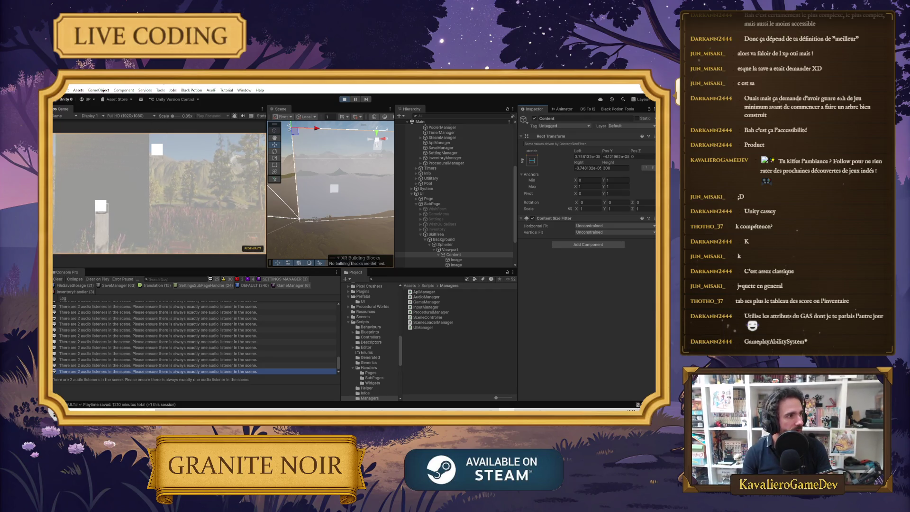
Check the Scroll Rect reference in the browser, then select Spherier to view its Scroll Rect settings.
{"action": "mouse_move", "coordinate": [241, 408]}
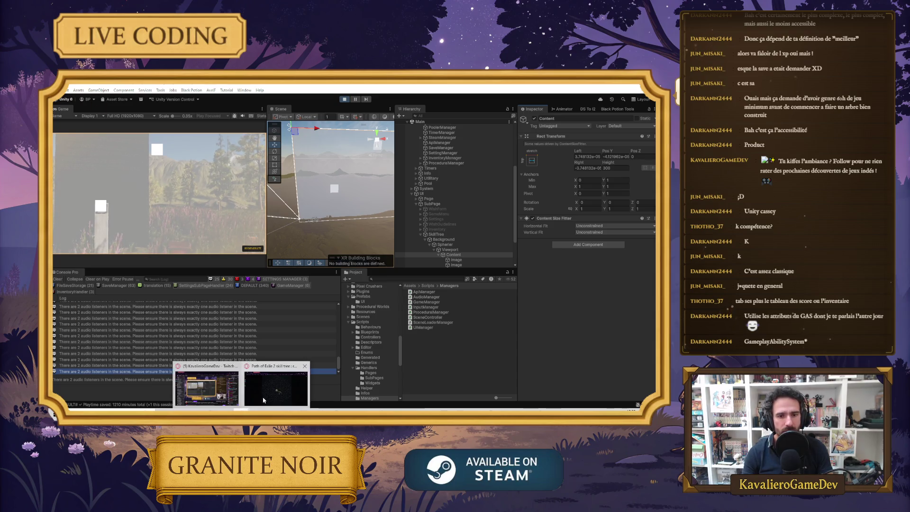
{"action": "left_click", "coordinate": [285, 384]}
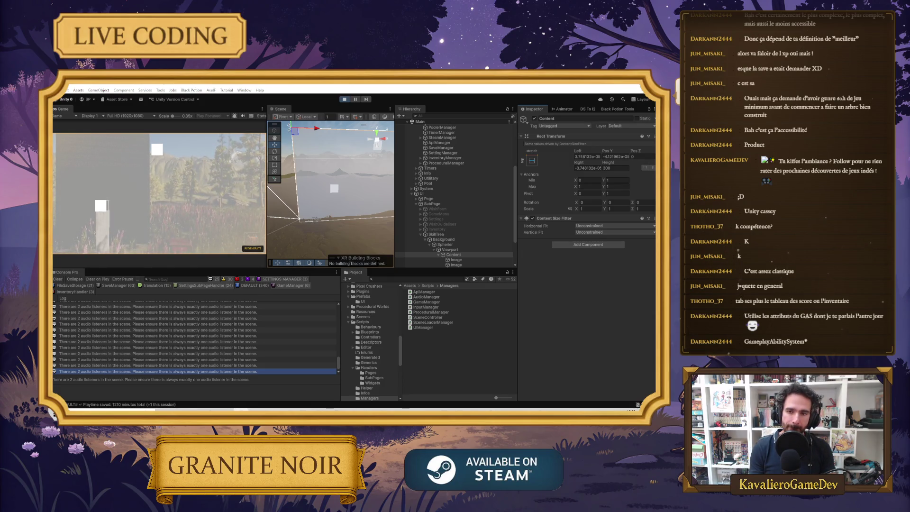
{"action": "left_click", "coordinate": [466, 246]}
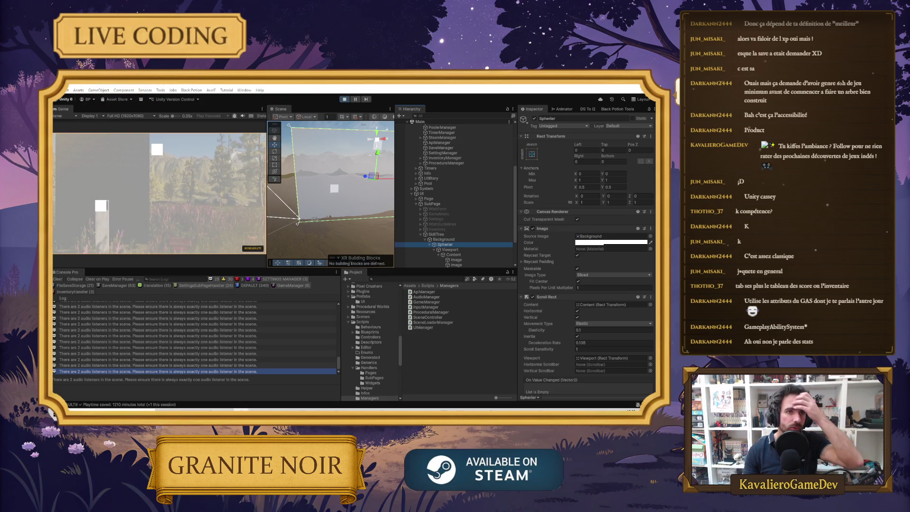
{"action": "scroll", "coordinate": [386, 257], "scroll_direction": "down", "scroll_amount": 3}
Highlight the manual's Details note that the viewport needs a Mask, then return to Unity.
{"action": "scroll", "coordinate": [387, 257], "scroll_direction": "down", "scroll_amount": 10}
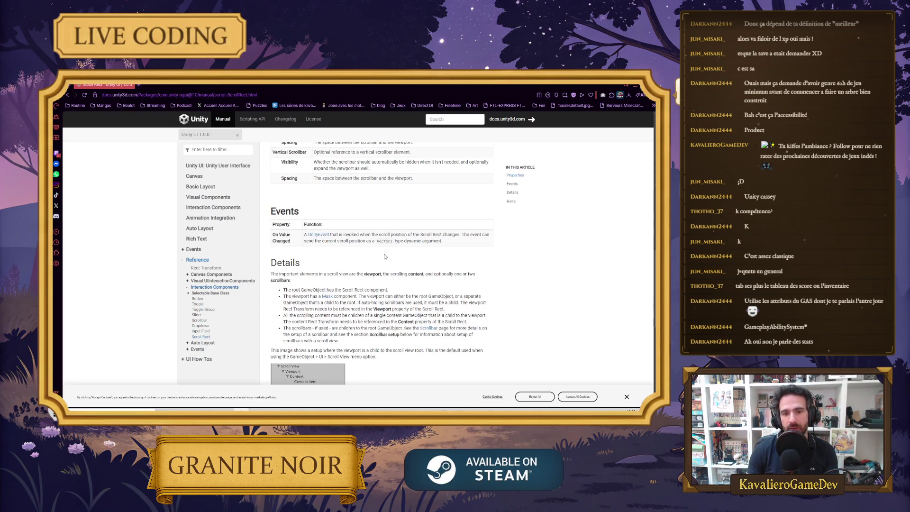
{"action": "scroll", "coordinate": [384, 256], "scroll_direction": "down", "scroll_amount": 5}
{"action": "scroll", "coordinate": [328, 218], "scroll_direction": "up", "scroll_amount": 2}
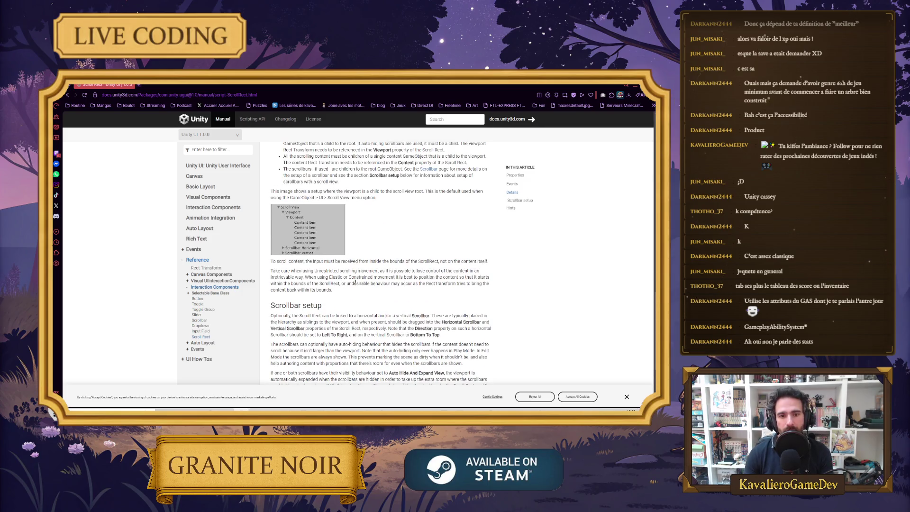
{"action": "scroll", "coordinate": [359, 245], "scroll_direction": "down", "scroll_amount": 2}
{"action": "scroll", "coordinate": [345, 247], "scroll_direction": "up", "scroll_amount": 8}
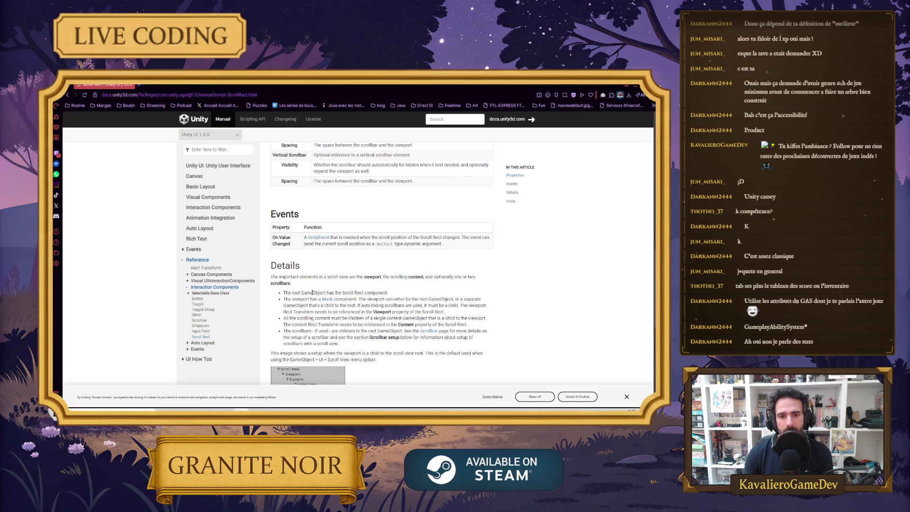
{"action": "left_click_drag", "start_coordinate": [289, 299], "coordinate": [358, 300]}
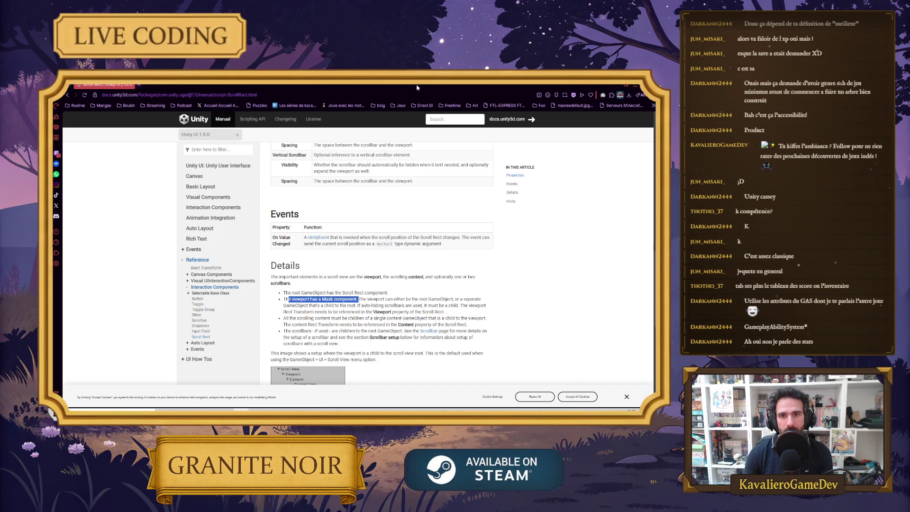
{"action": "key", "text": "alt+Tab"}
{"action": "scroll", "coordinate": [544, 319], "scroll_direction": "down", "scroll_amount": 3}
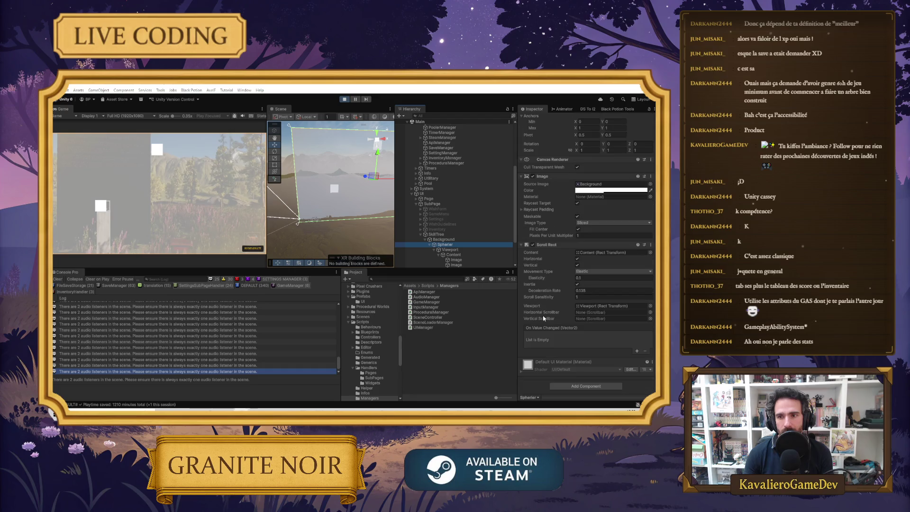
{"action": "scroll", "coordinate": [545, 318], "scroll_direction": "up", "scroll_amount": 4}
{"action": "left_click", "coordinate": [450, 249]}
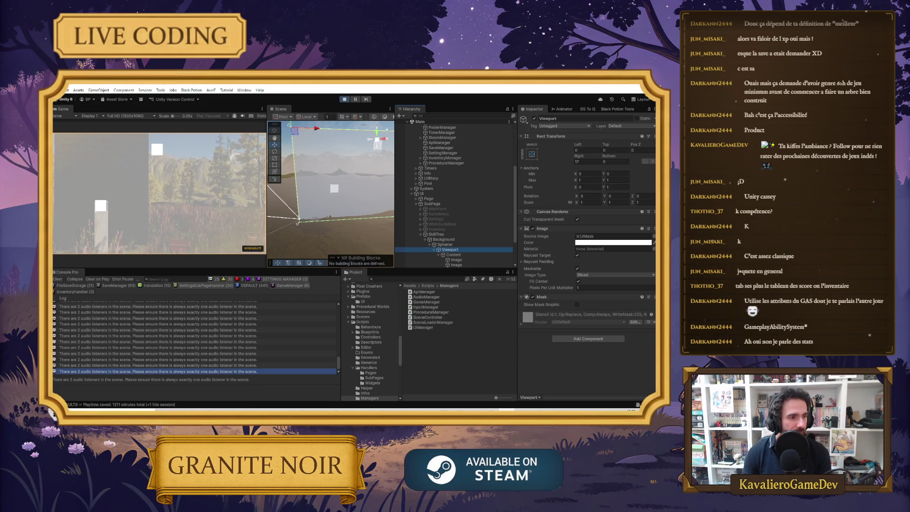
{"action": "left_click", "coordinate": [453, 255]}
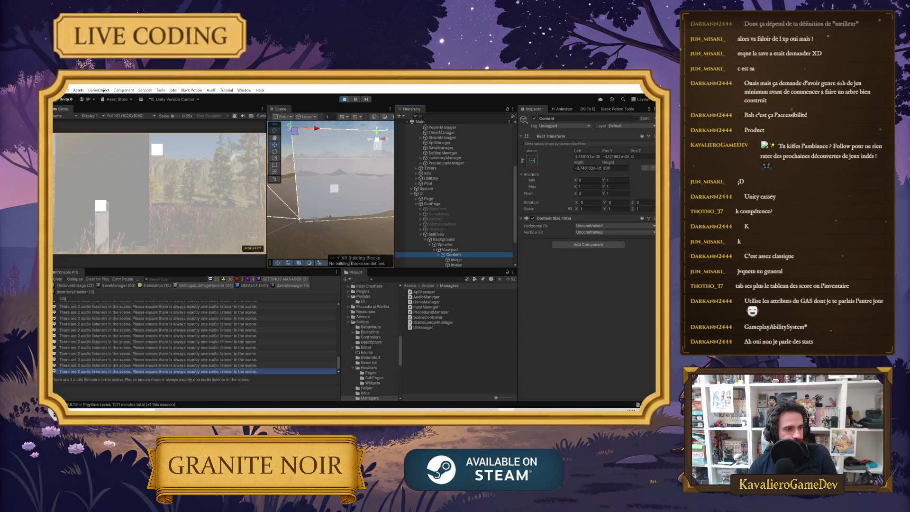
{"action": "scroll", "coordinate": [451, 214], "scroll_direction": "down", "scroll_amount": 3}
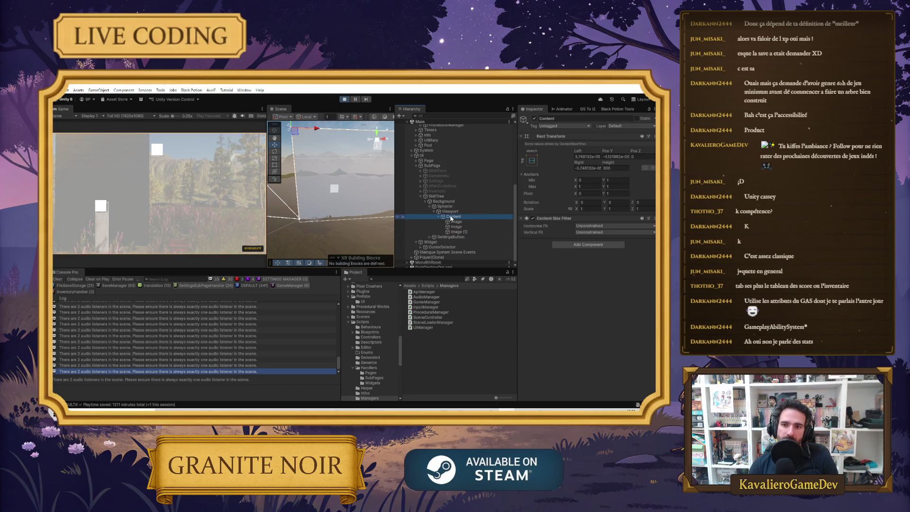
{"action": "key", "text": "Up"}
{"action": "key", "text": "Up"}
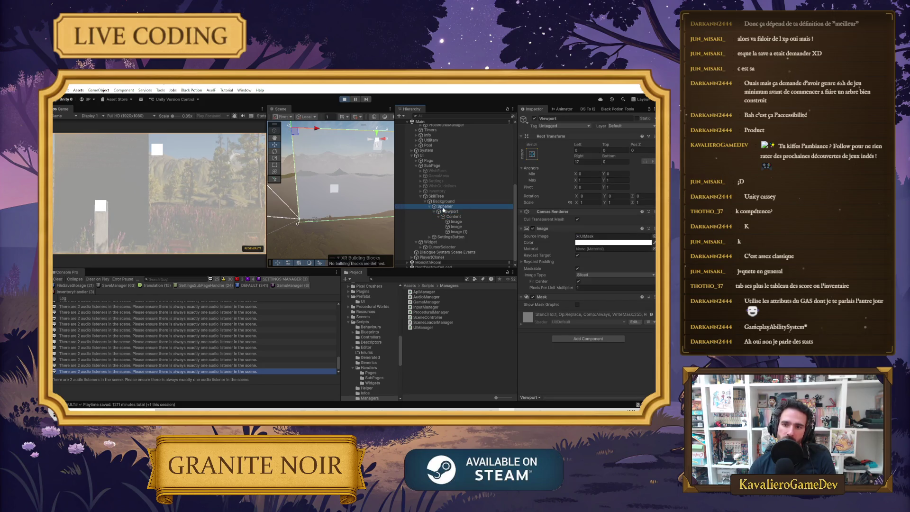
{"action": "key", "text": "Down"}
{"action": "key", "text": "Down"}
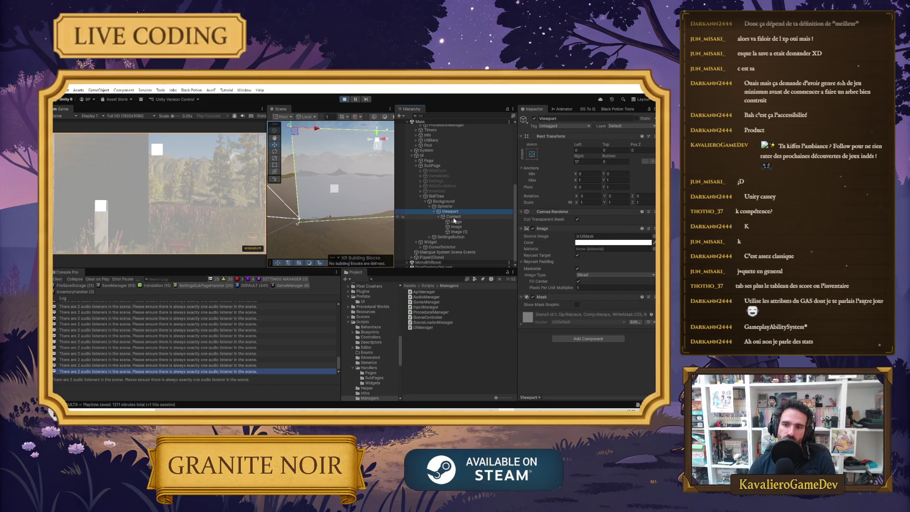
{"action": "key", "text": "Up"}
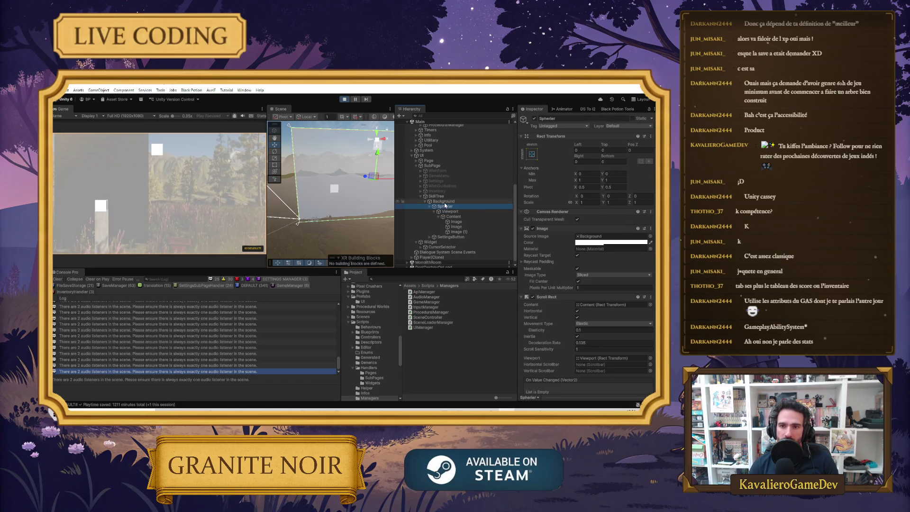
Create a Scroll View under Background, stretched to fill it with 0 offsets.
{"action": "right_click", "coordinate": [444, 201]}
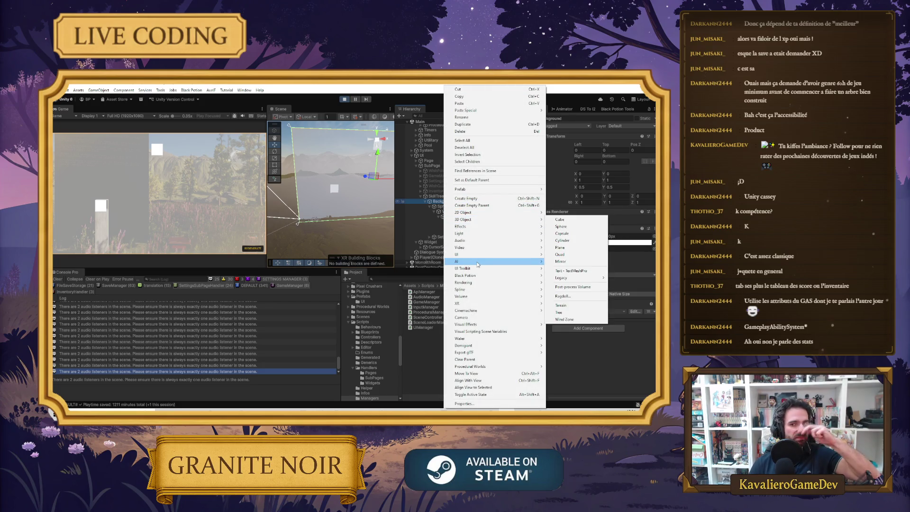
{"action": "mouse_move", "coordinate": [484, 259]}
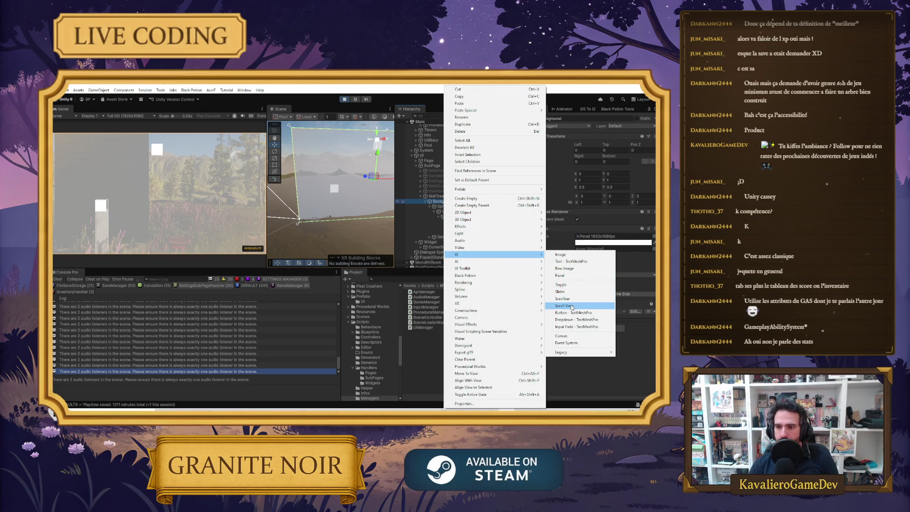
{"action": "left_click", "coordinate": [564, 306]}
{"action": "key", "text": "Return"}
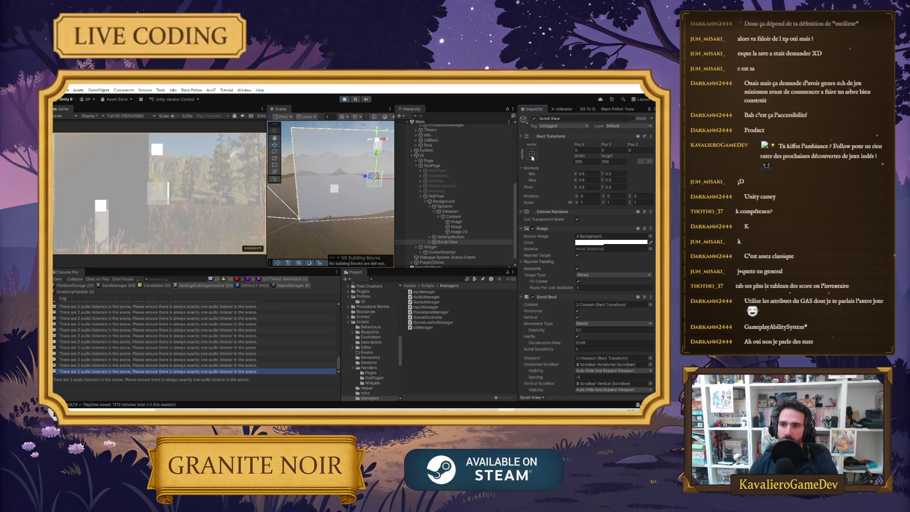
{"action": "left_click", "coordinate": [532, 154]}
{"action": "left_click", "coordinate": [600, 250]}
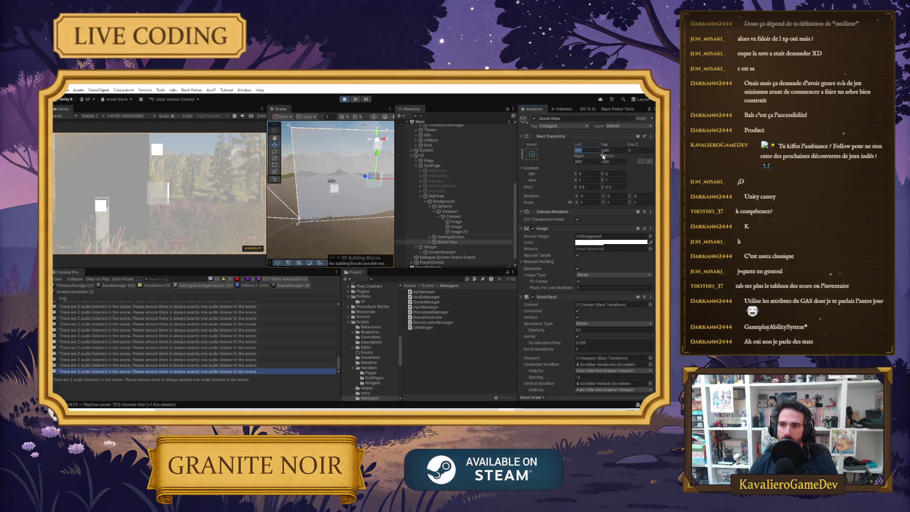
{"action": "left_click", "coordinate": [587, 162]}
{"action": "type", "text": "0"}
{"action": "key", "text": "Tab"}
{"action": "type", "text": "0"}
Move the three Image nodes into the new Scroll View's Content.
{"action": "left_click", "coordinate": [506, 222]}
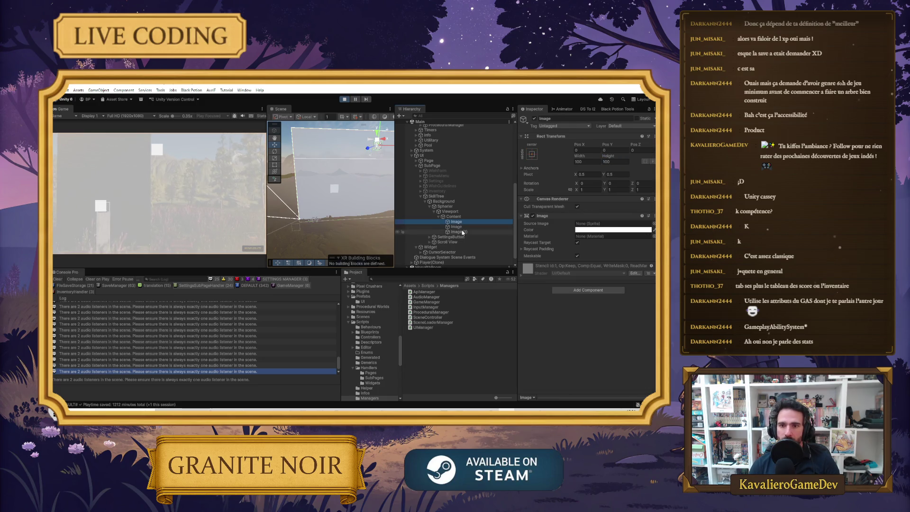
{"action": "left_click", "coordinate": [462, 232], "text": "shift"}
{"action": "left_click", "coordinate": [430, 242]}
{"action": "left_click", "coordinate": [434, 247]}
{"action": "left_click_drag", "start_coordinate": [456, 222], "coordinate": [458, 256]}
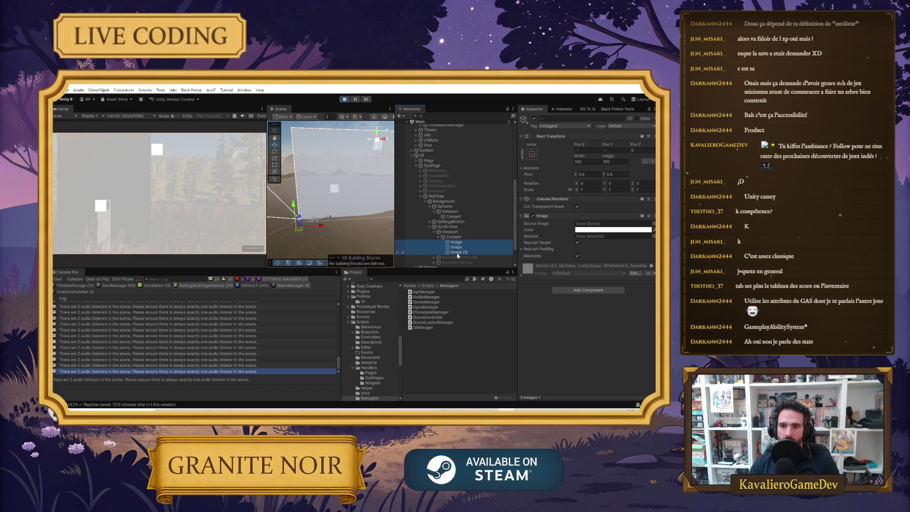
Deactivate the old Spherier object and close the skill tree page in game.
{"action": "left_click", "coordinate": [442, 206]}
{"action": "left_click", "coordinate": [534, 119]}
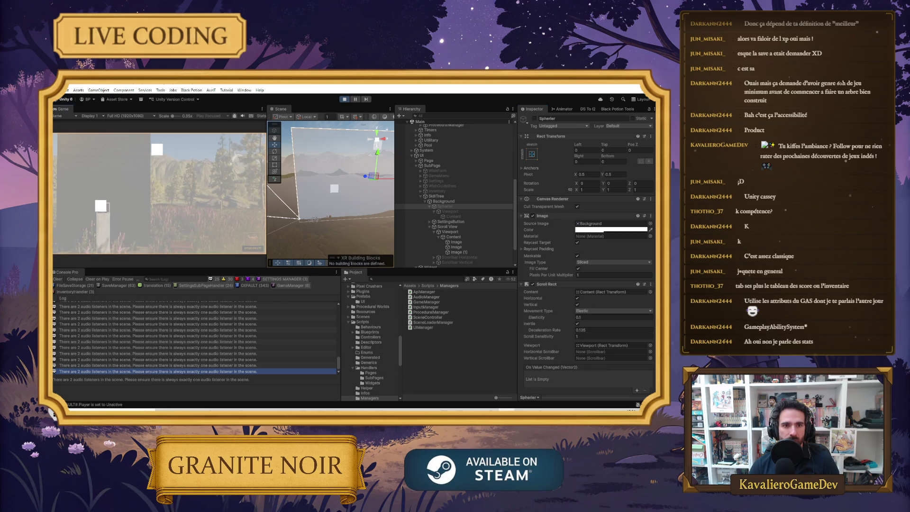
{"action": "left_click", "coordinate": [158, 193]}
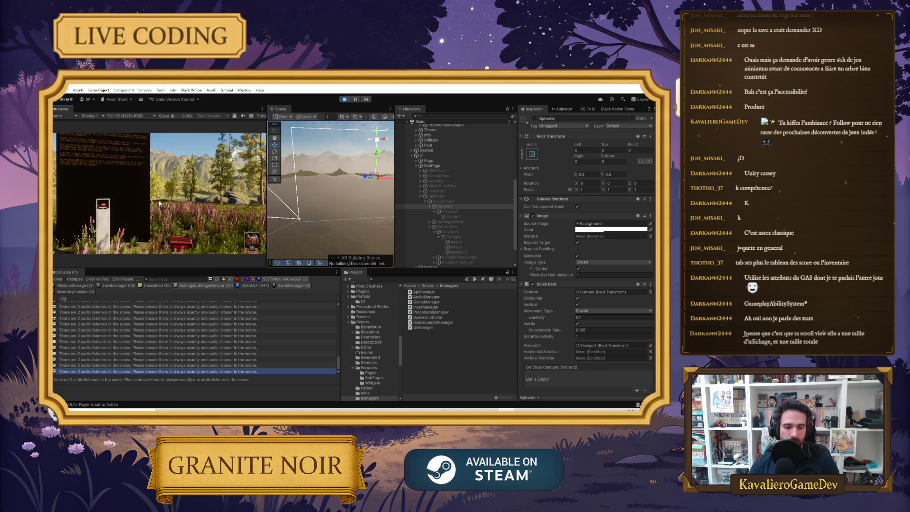
Reopen and close the skill tree page, inspect the new Content's Rect Transform, then stop the game.
{"action": "left_click", "coordinate": [162, 206]}
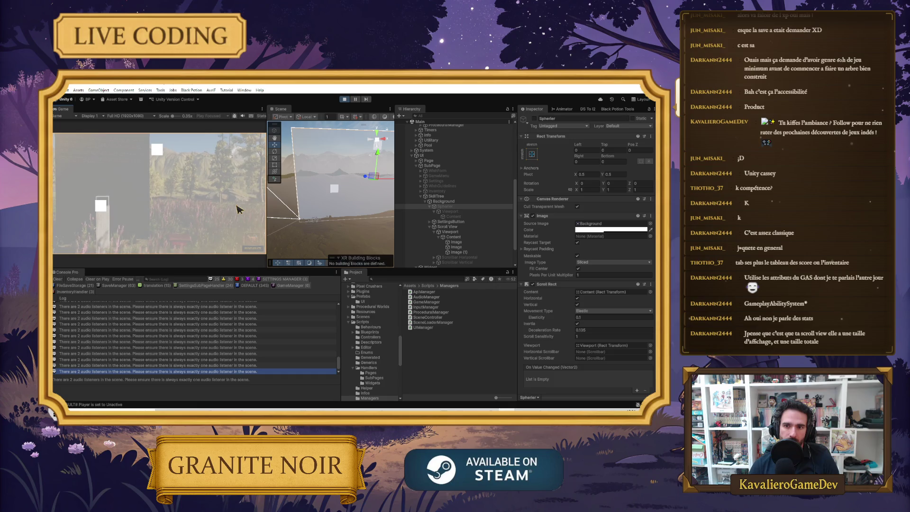
{"action": "left_click", "coordinate": [240, 210]}
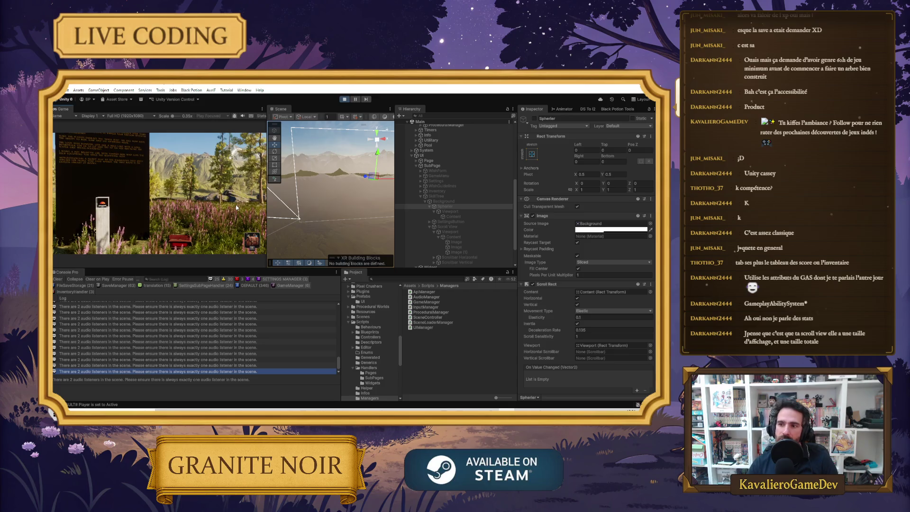
{"action": "left_click", "coordinate": [455, 212]}
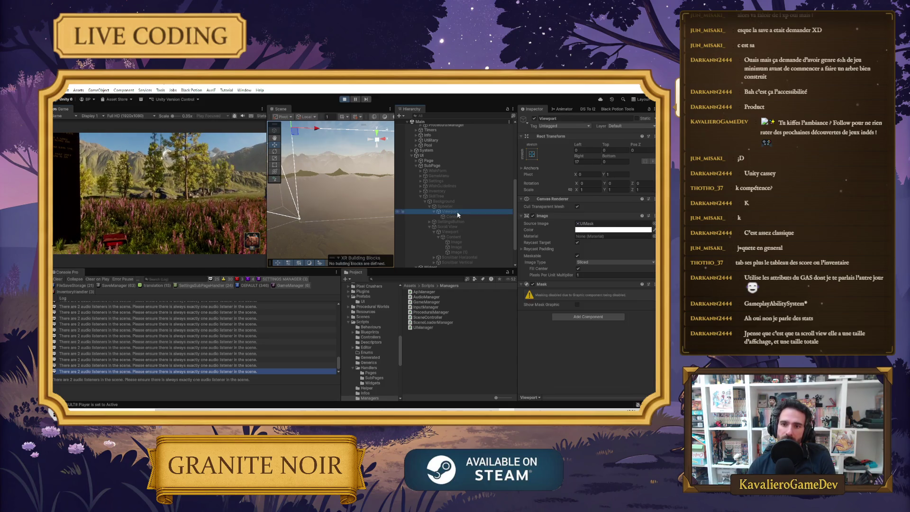
{"action": "left_click", "coordinate": [458, 232]}
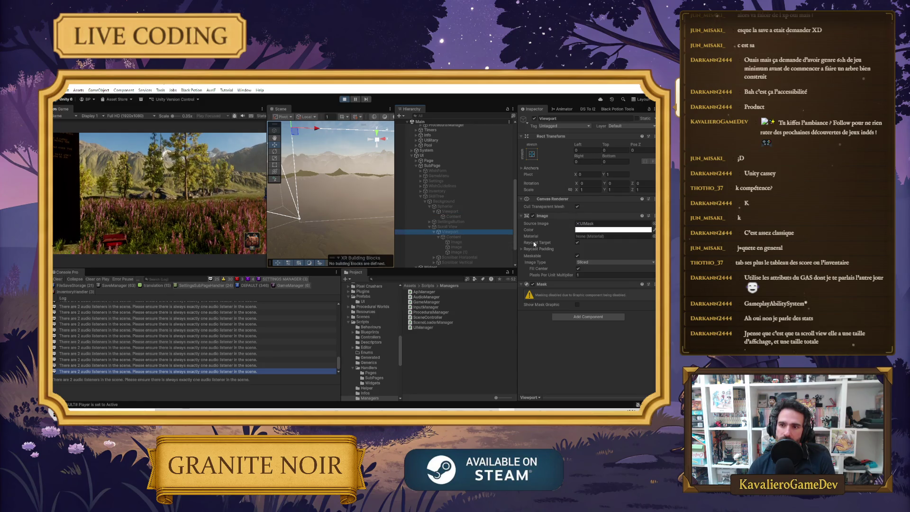
{"action": "left_click", "coordinate": [454, 237]}
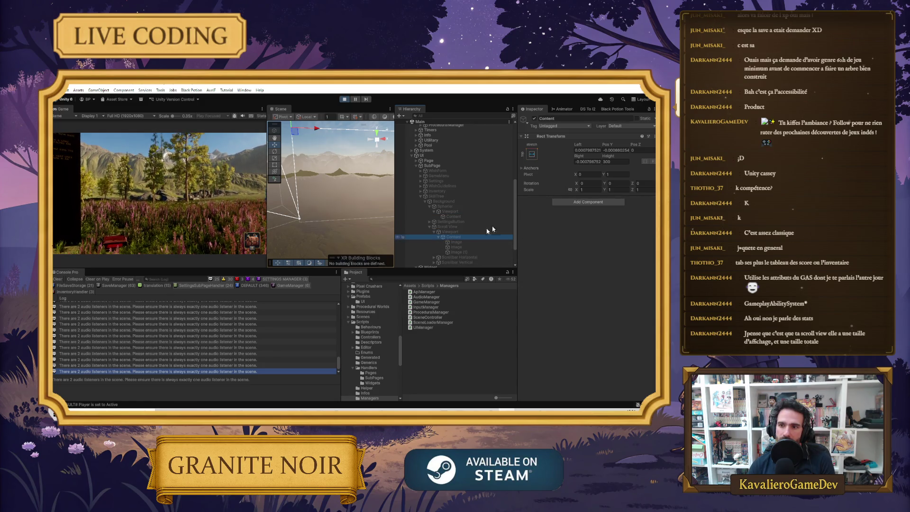
{"action": "left_click", "coordinate": [611, 162]}
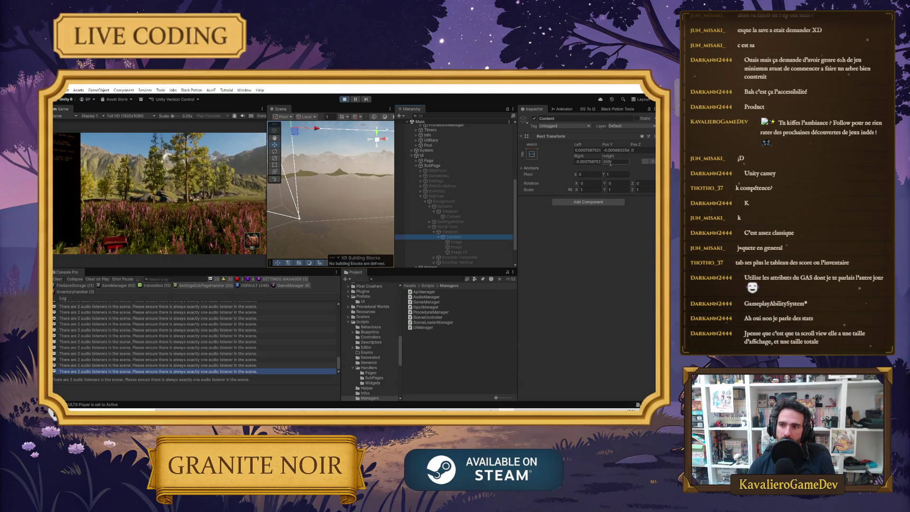
{"action": "left_click", "coordinate": [560, 185]}
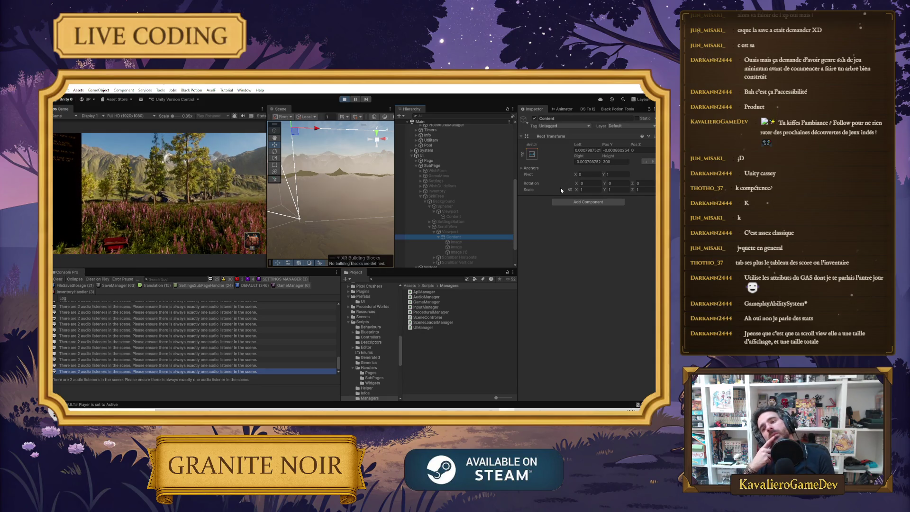
{"action": "left_click", "coordinate": [344, 102]}
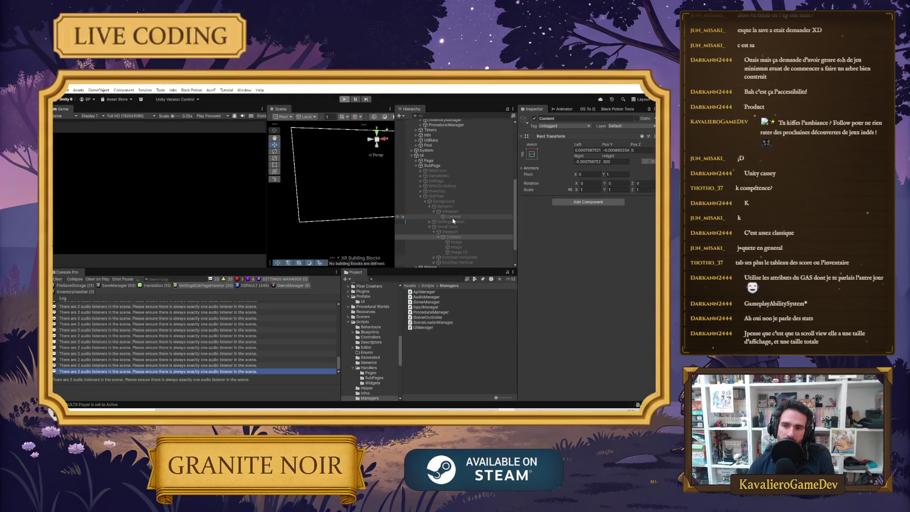
{"action": "left_click", "coordinate": [452, 230]}
{"action": "left_click", "coordinate": [611, 162]}
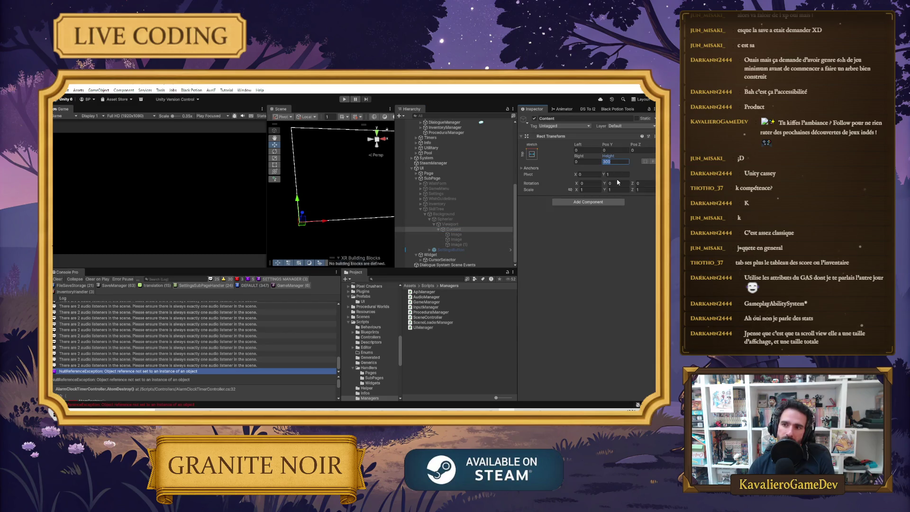
{"action": "left_click", "coordinate": [531, 154]}
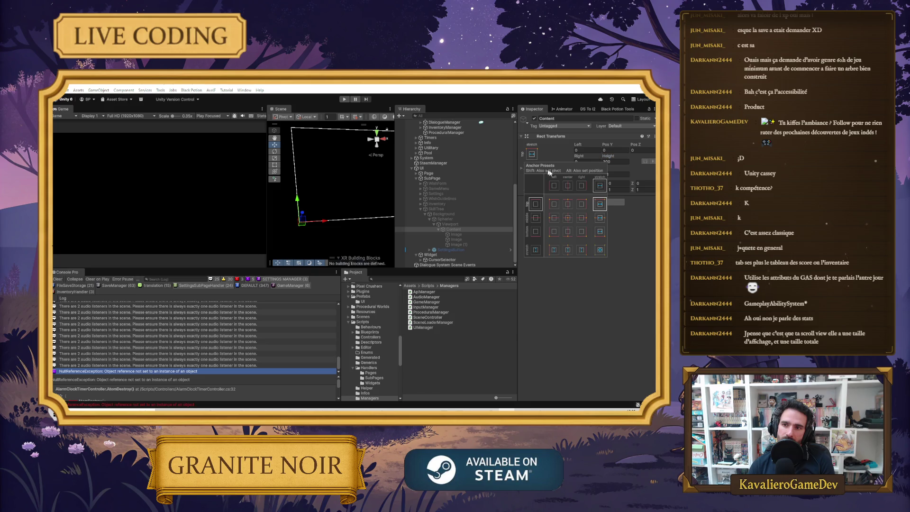
{"action": "left_click", "coordinate": [568, 217]}
{"action": "left_click", "coordinate": [589, 162]}
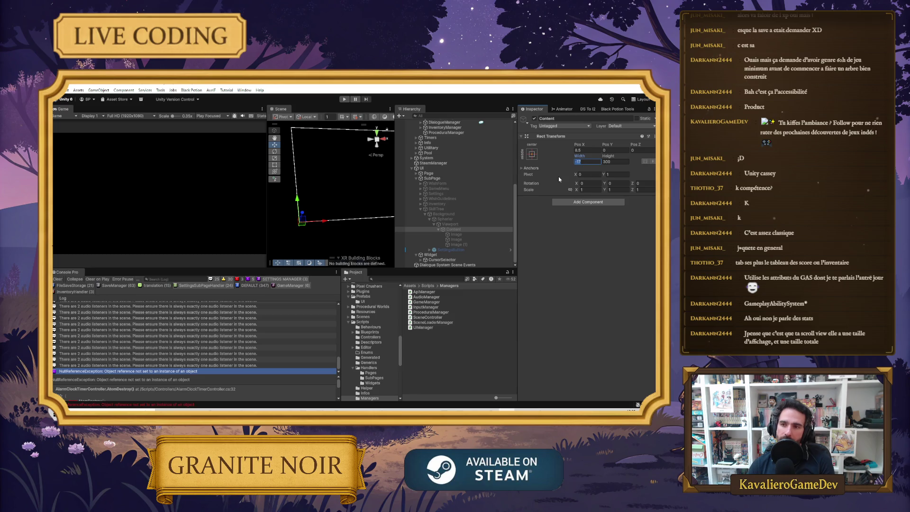
{"action": "type", "text": "1920"}
{"action": "key", "text": "Tab"}
{"action": "type", "text": "10"}
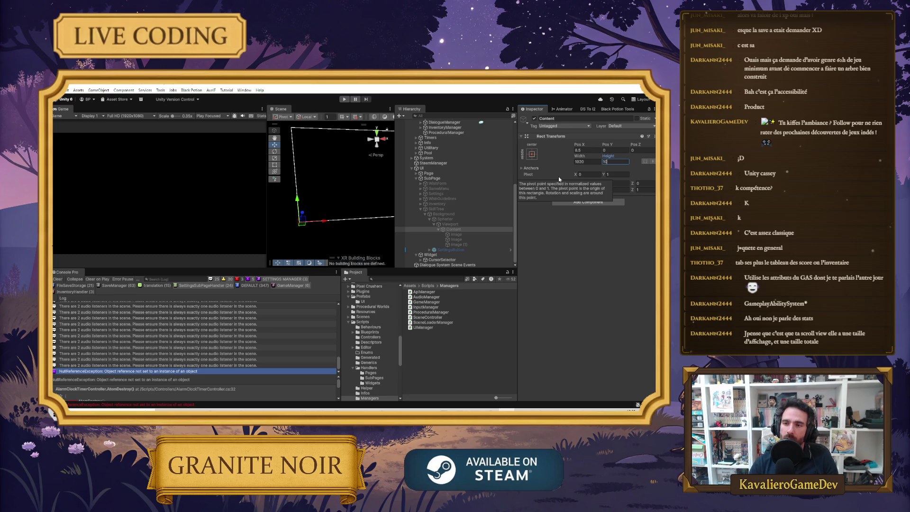
{"action": "left_click", "coordinate": [589, 162]}
{"action": "type", "text": "5000"}
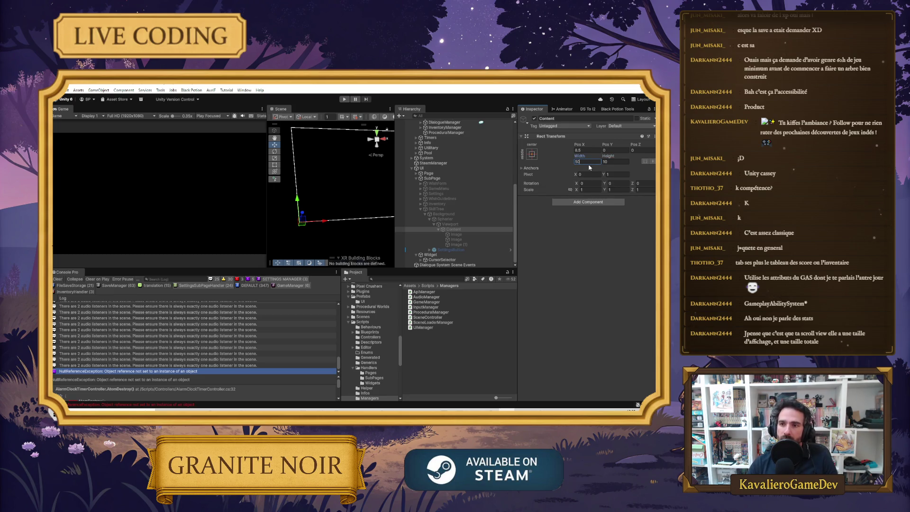
{"action": "key", "text": "Tab"}
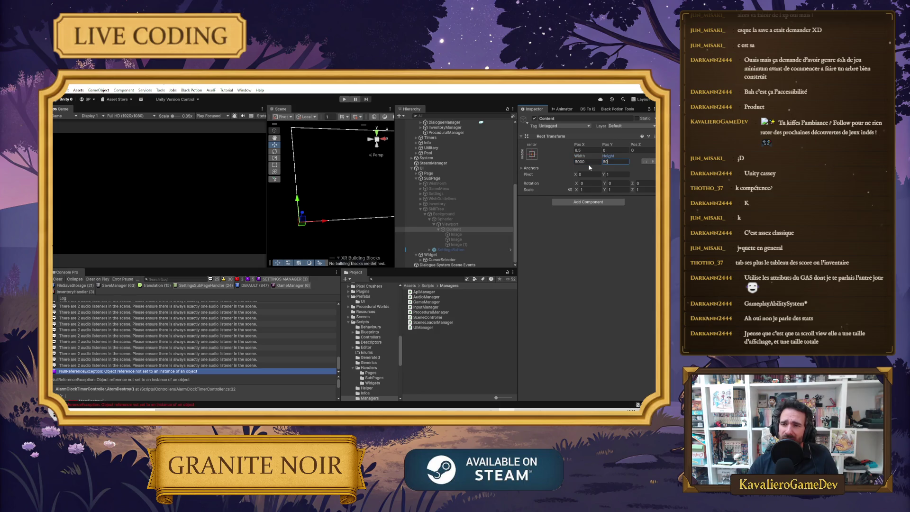
{"action": "left_click", "coordinate": [594, 150]}
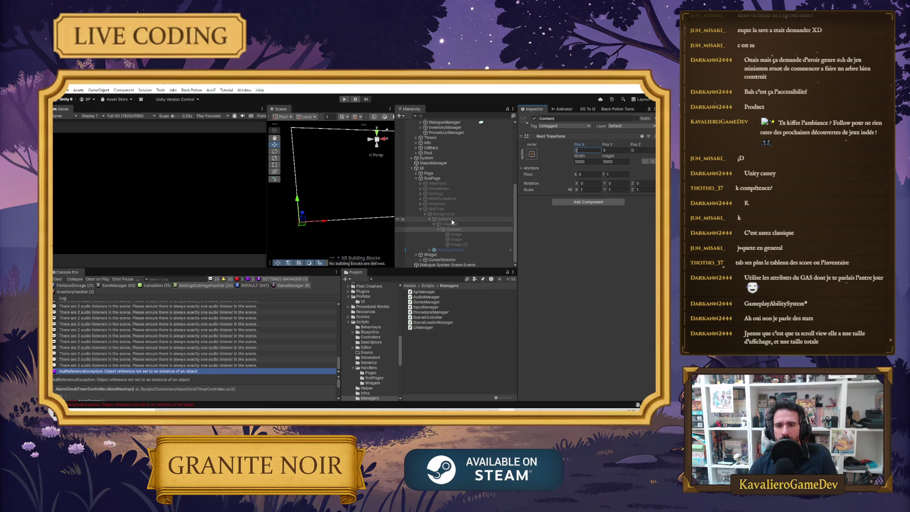
{"action": "left_click", "coordinate": [444, 219]}
{"action": "left_click", "coordinate": [449, 214]}
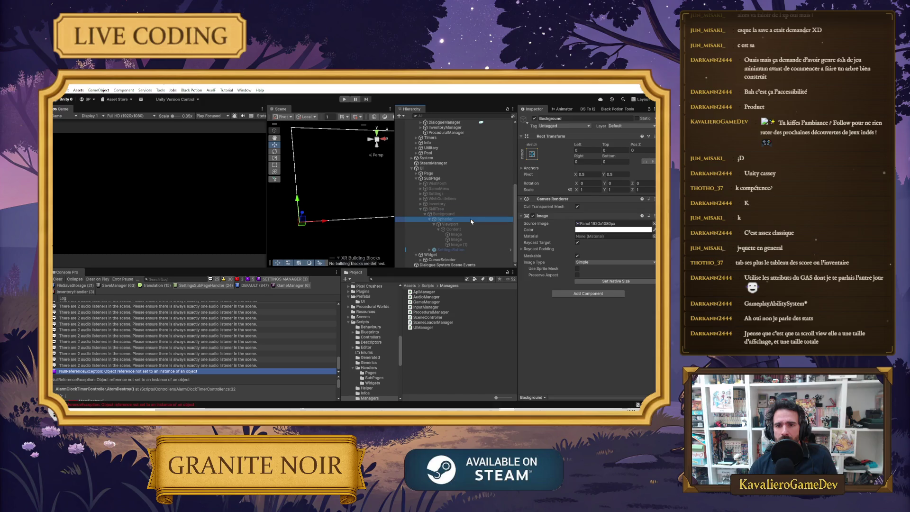
{"action": "left_click", "coordinate": [472, 209]}
{"action": "left_click", "coordinate": [535, 119]}
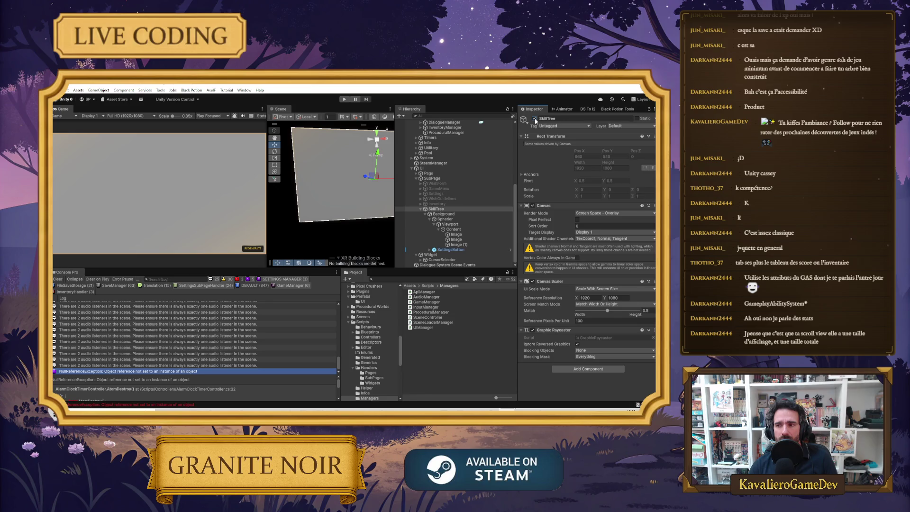
{"action": "left_click", "coordinate": [534, 118]}
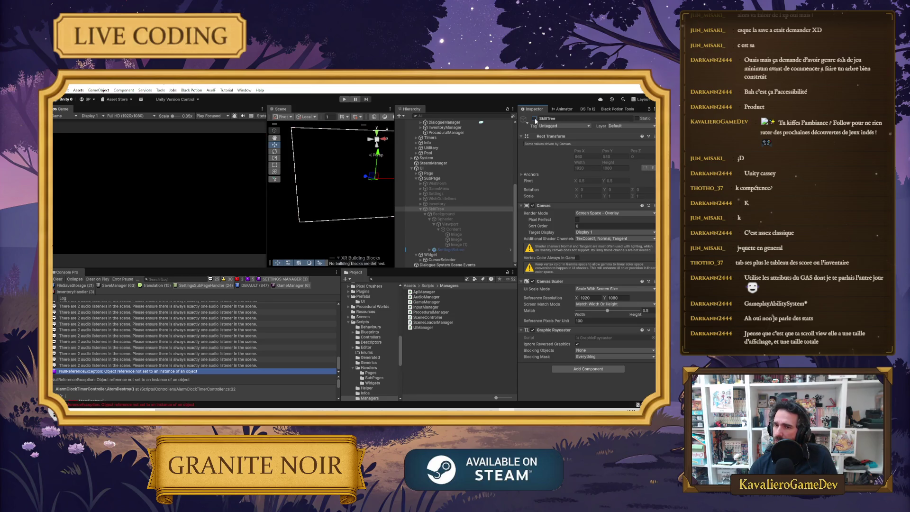
Run the game, press K to show the skill tree page, and select its Content object.
{"action": "left_click", "coordinate": [345, 99]}
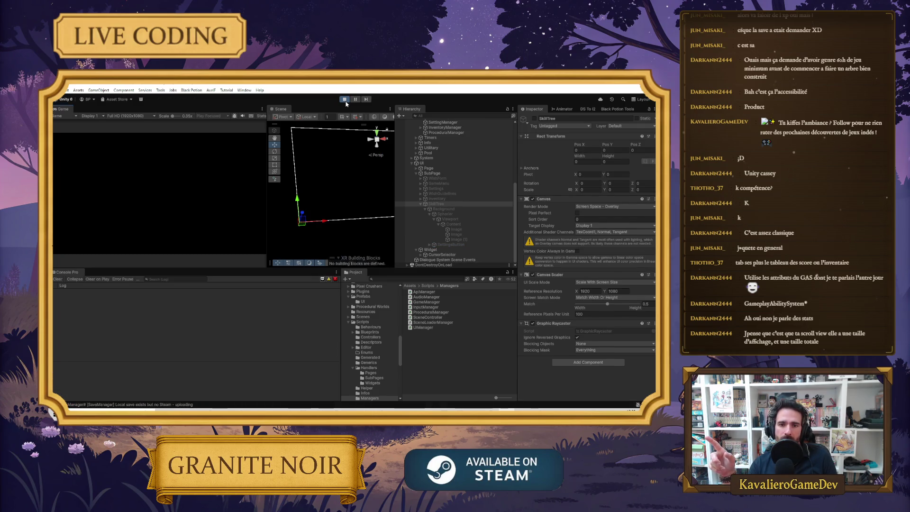
{"action": "left_click", "coordinate": [207, 226]}
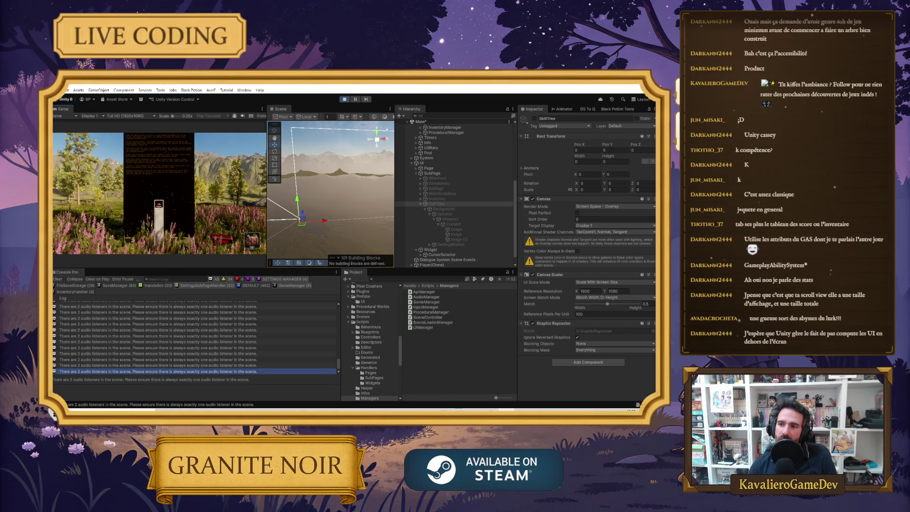
{"action": "key", "text": "k"}
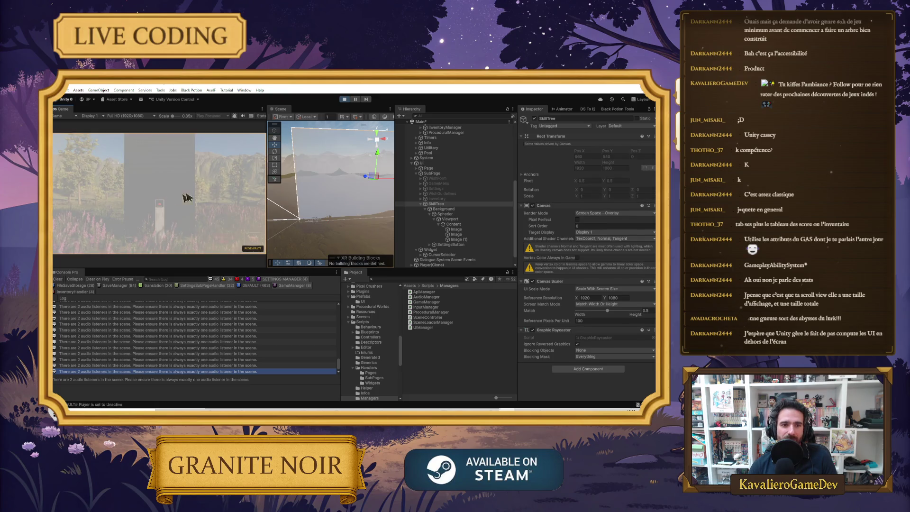
{"action": "left_click", "coordinate": [454, 227]}
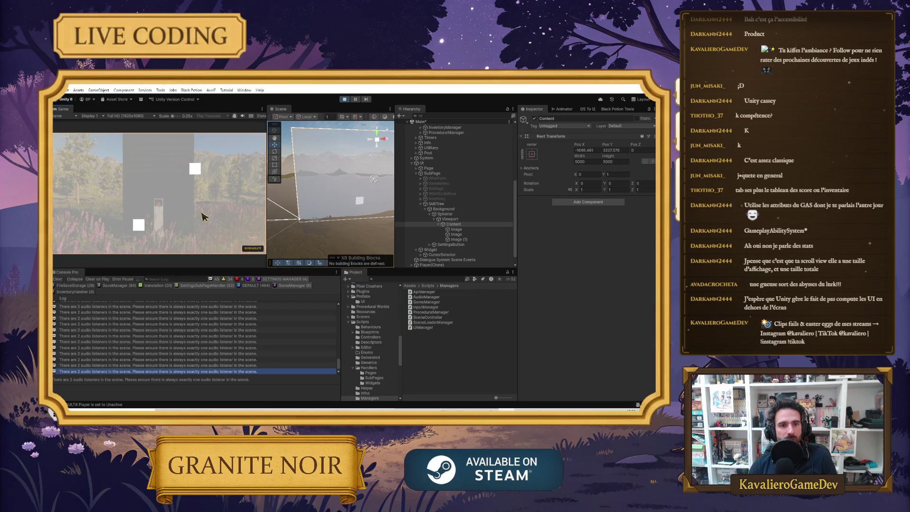
Drag the skill tree nodes around in the Game view and pan the Scene view to the UI.
{"action": "mouse_move", "coordinate": [187, 217]}
{"action": "left_mouse_down"}
{"action": "mouse_move", "coordinate": [211, 225]}
{"action": "mouse_move", "coordinate": [205, 221]}
{"action": "left_mouse_up"}
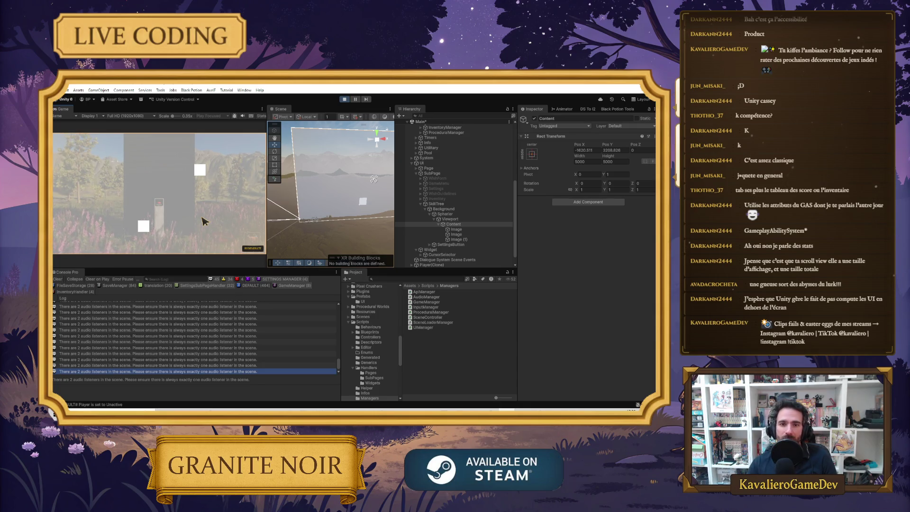
{"action": "left_click_drag", "start_coordinate": [344, 226], "coordinate": [298, 216]}
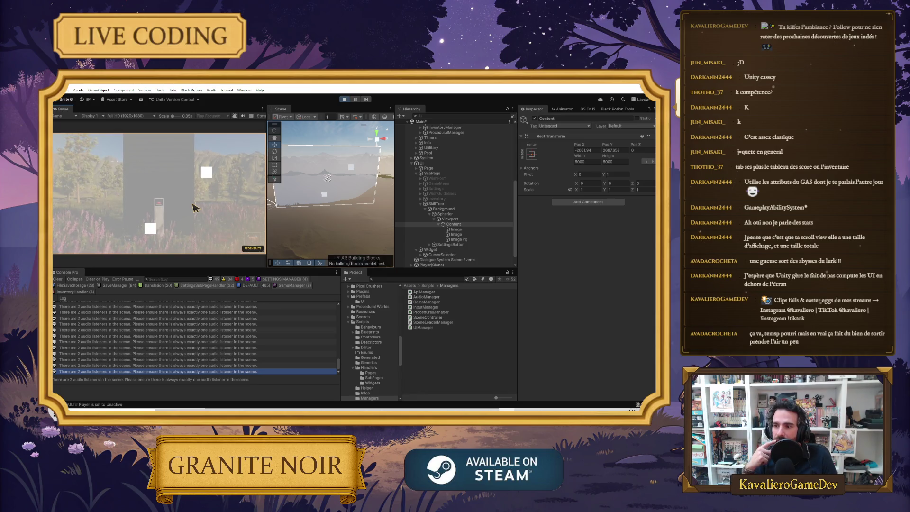
{"action": "left_click", "coordinate": [591, 149]}
{"action": "left_click", "coordinate": [596, 188]}
{"action": "type", "text": "0."}
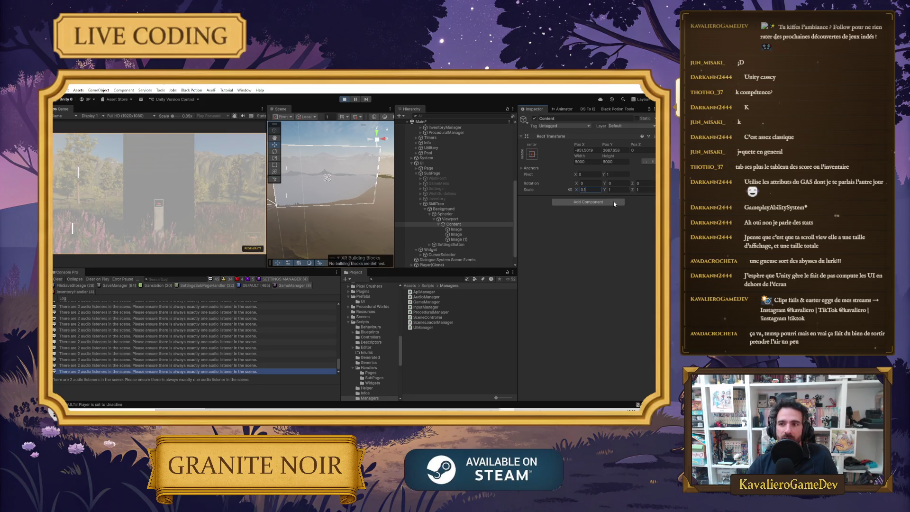
{"action": "key", "text": "Tab"}
{"action": "type", "text": "0"}
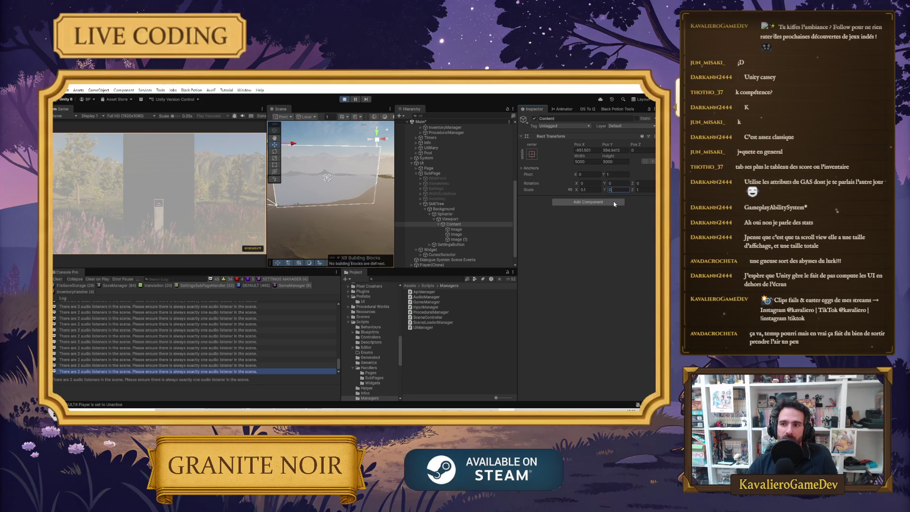
{"action": "key", "text": "Tab"}
{"action": "type", "text": "0.1"}
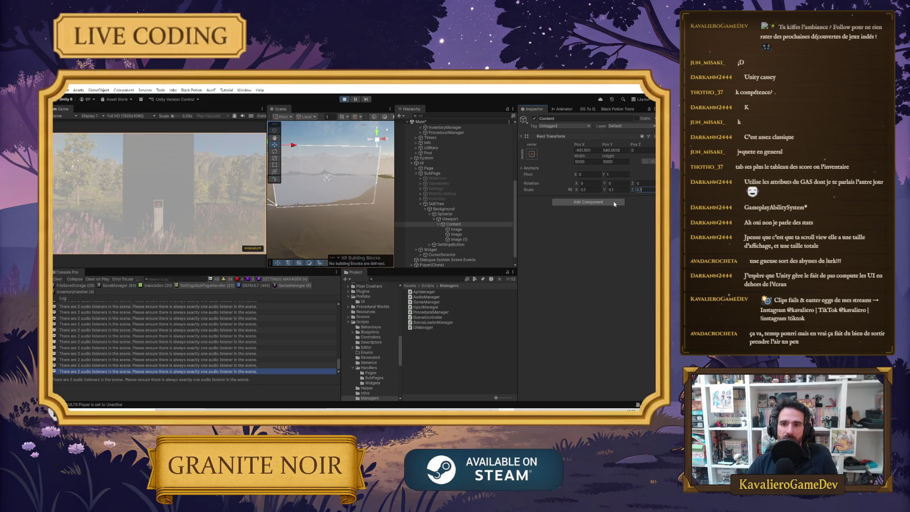
{"action": "left_click", "coordinate": [173, 203]}
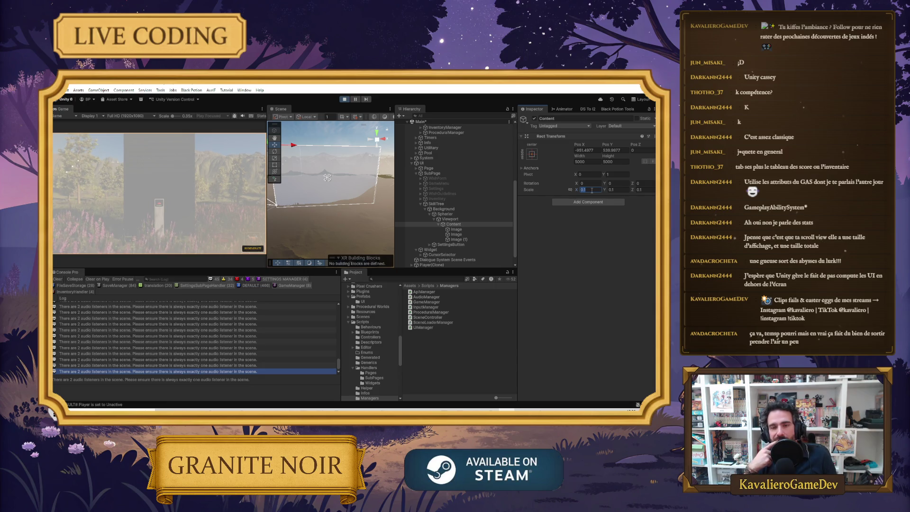
{"action": "type", "text": "1"}
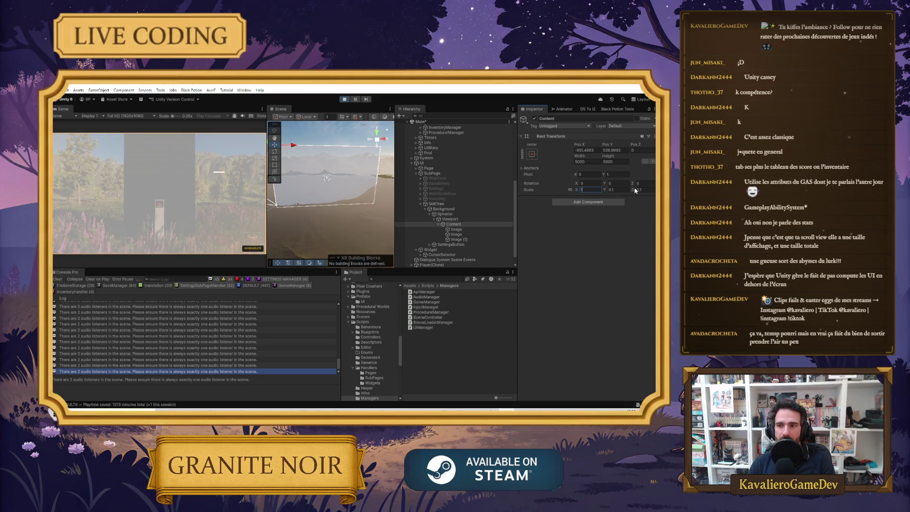
{"action": "type", "text": "1"}
{"action": "key", "text": "Tab"}
{"action": "type", "text": "1"}
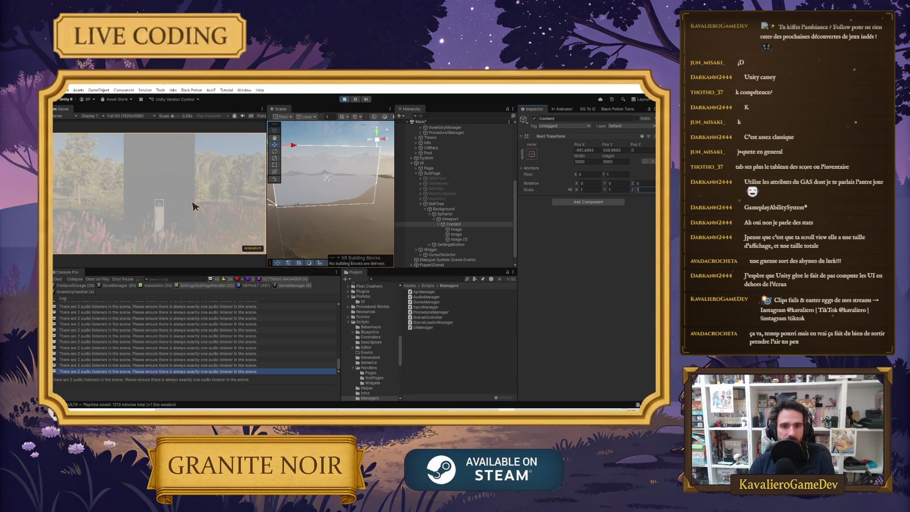
{"action": "left_click", "coordinate": [178, 209]}
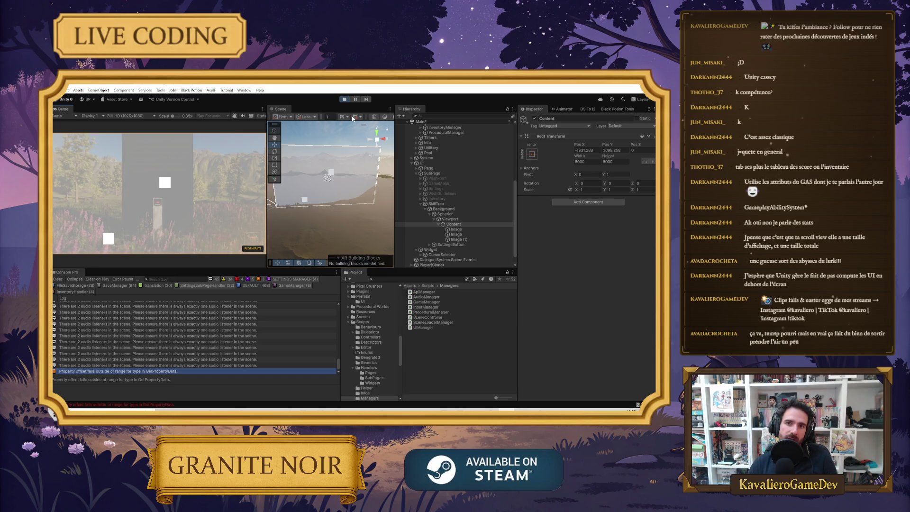
Close the skill tree page with Escape so the world and active player return.
{"action": "scroll", "coordinate": [448, 206], "scroll_direction": "up", "scroll_amount": 3}
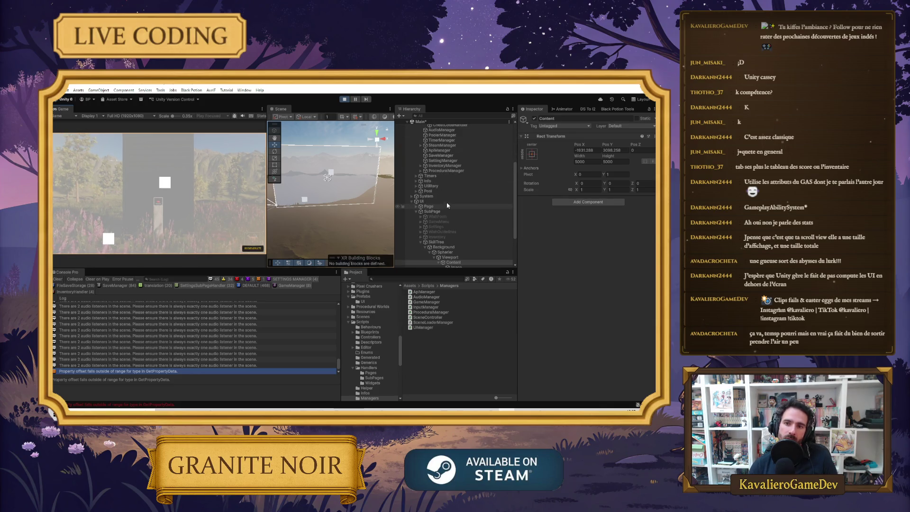
{"action": "scroll", "coordinate": [450, 204], "scroll_direction": "down", "scroll_amount": 3}
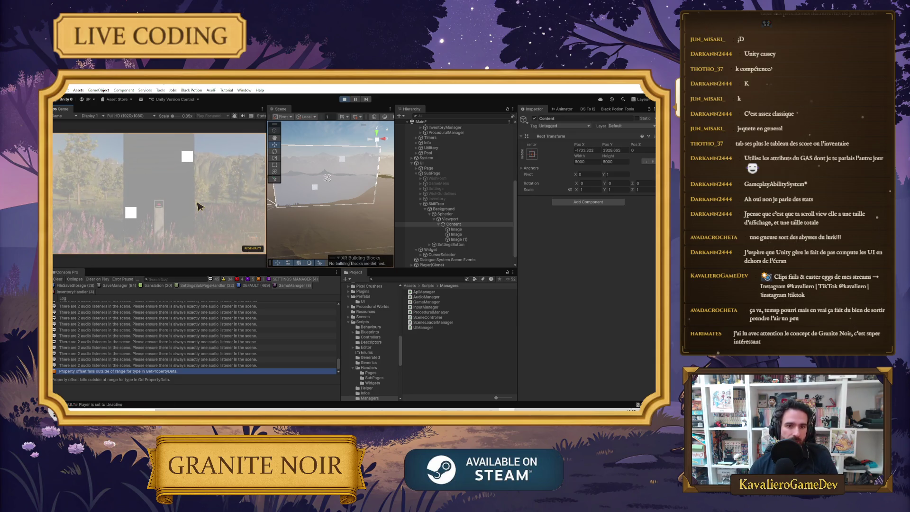
{"action": "key", "text": "Escape"}
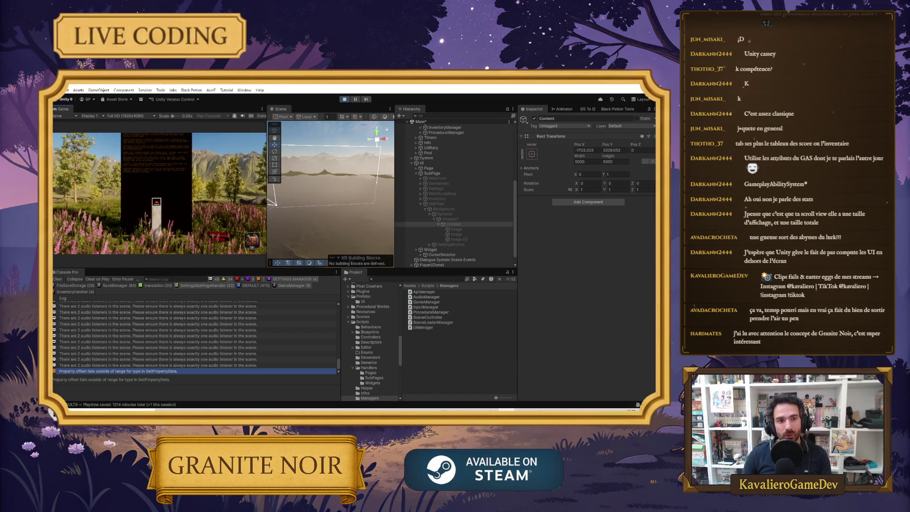
Open and close the sign panel, then reopen the skill tree page with K.
{"action": "key", "text": "e"}
{"action": "key", "text": "Escape"}
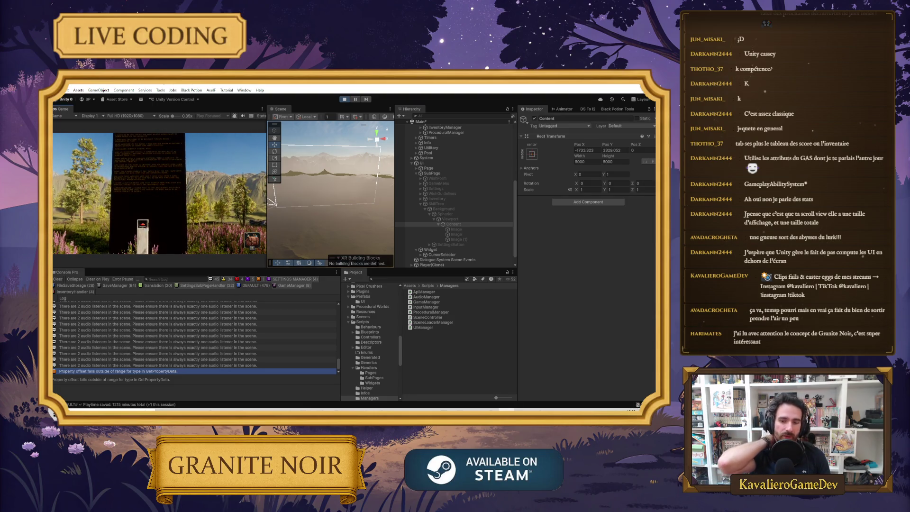
{"action": "key", "text": "k"}
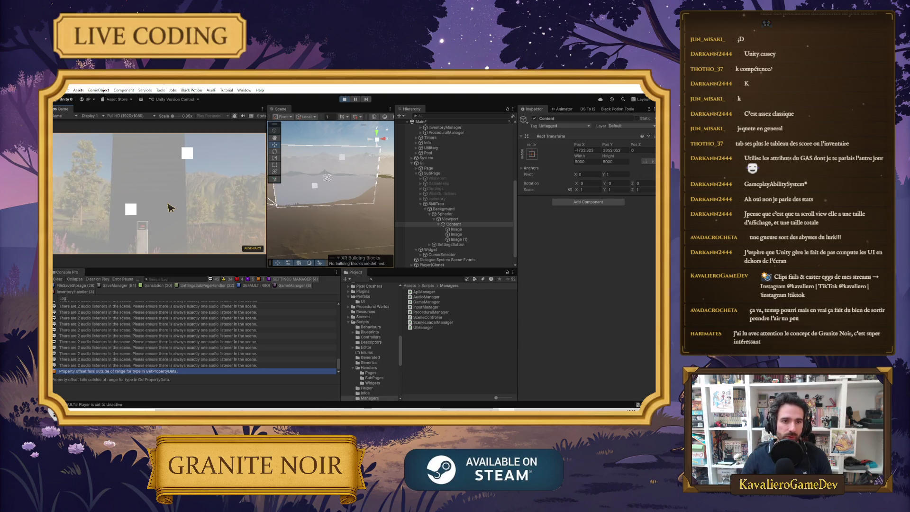
Scroll up and down over the open skill tree page in the Game view.
{"action": "scroll", "coordinate": [177, 195], "scroll_direction": "up", "scroll_amount": 1}
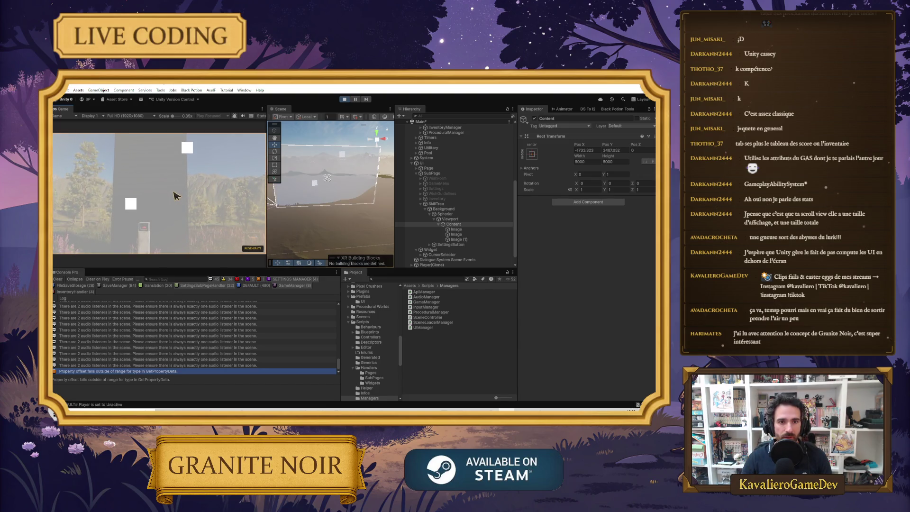
{"action": "scroll", "coordinate": [177, 196], "scroll_direction": "up", "scroll_amount": 3}
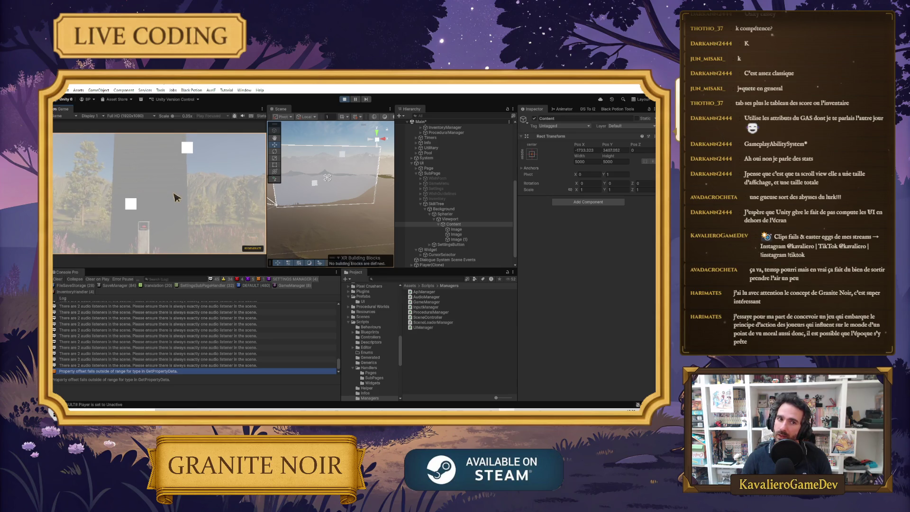
{"action": "scroll", "coordinate": [178, 197], "scroll_direction": "up", "scroll_amount": 3}
{"action": "scroll", "coordinate": [182, 204], "scroll_direction": "down", "scroll_amount": 5}
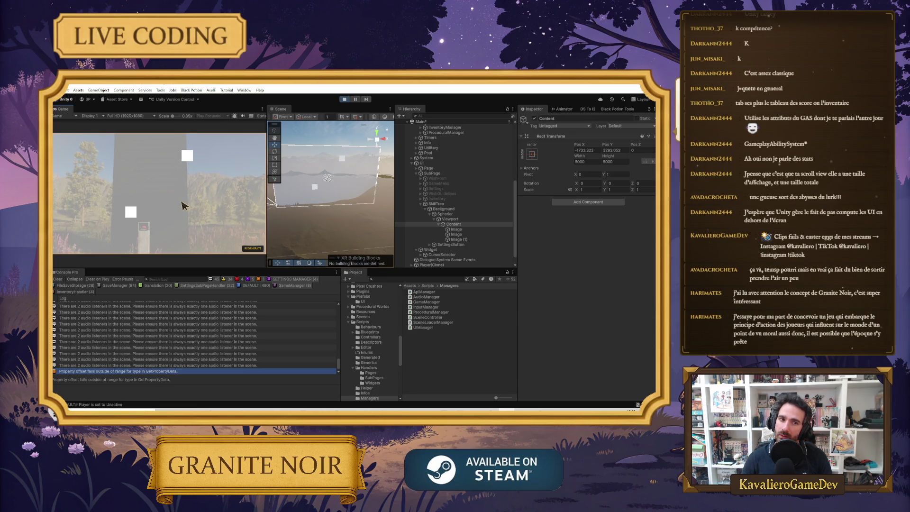
{"action": "scroll", "coordinate": [183, 207], "scroll_direction": "up", "scroll_amount": 15}
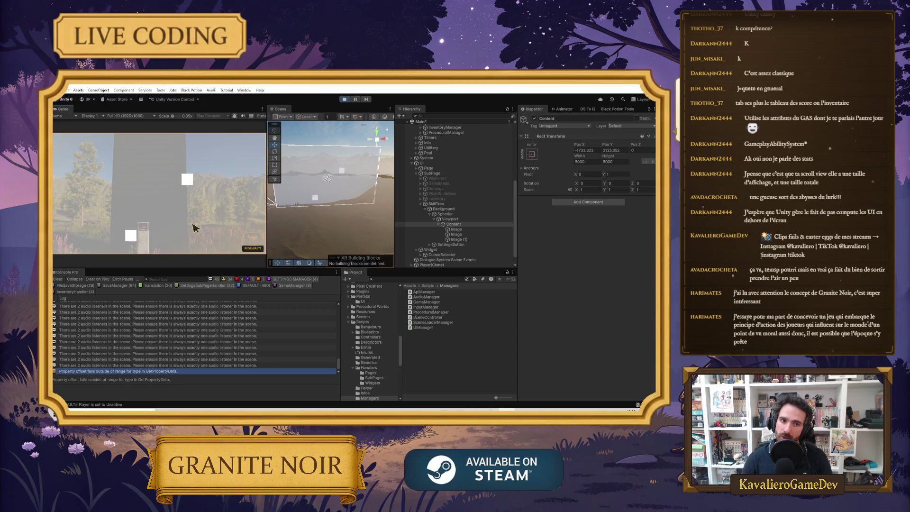
{"action": "scroll", "coordinate": [195, 229], "scroll_direction": "down", "scroll_amount": 10}
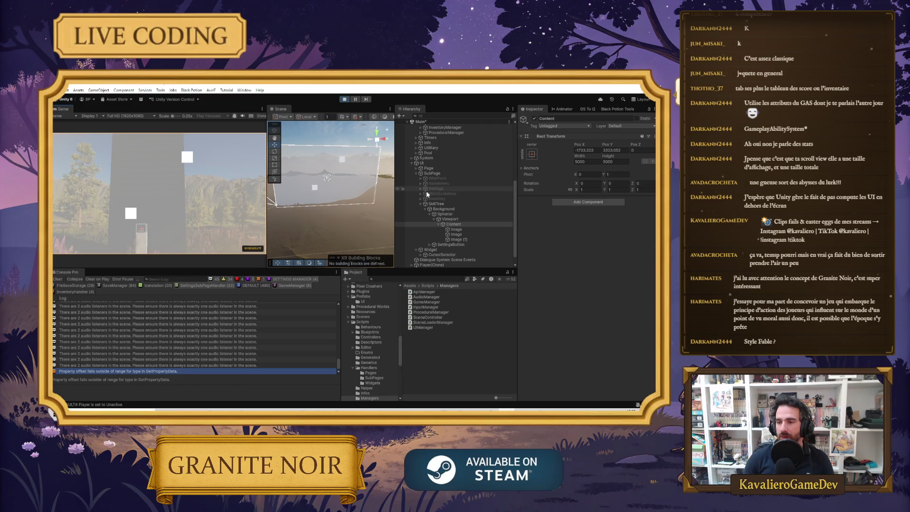
{"action": "scroll", "coordinate": [187, 194], "scroll_direction": "down", "scroll_amount": 3}
{"action": "scroll", "coordinate": [187, 187], "scroll_direction": "up", "scroll_amount": 2}
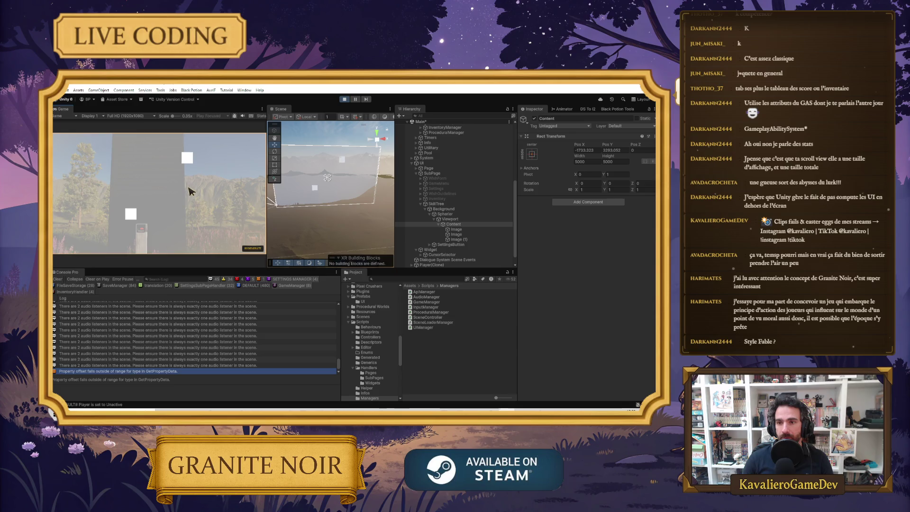